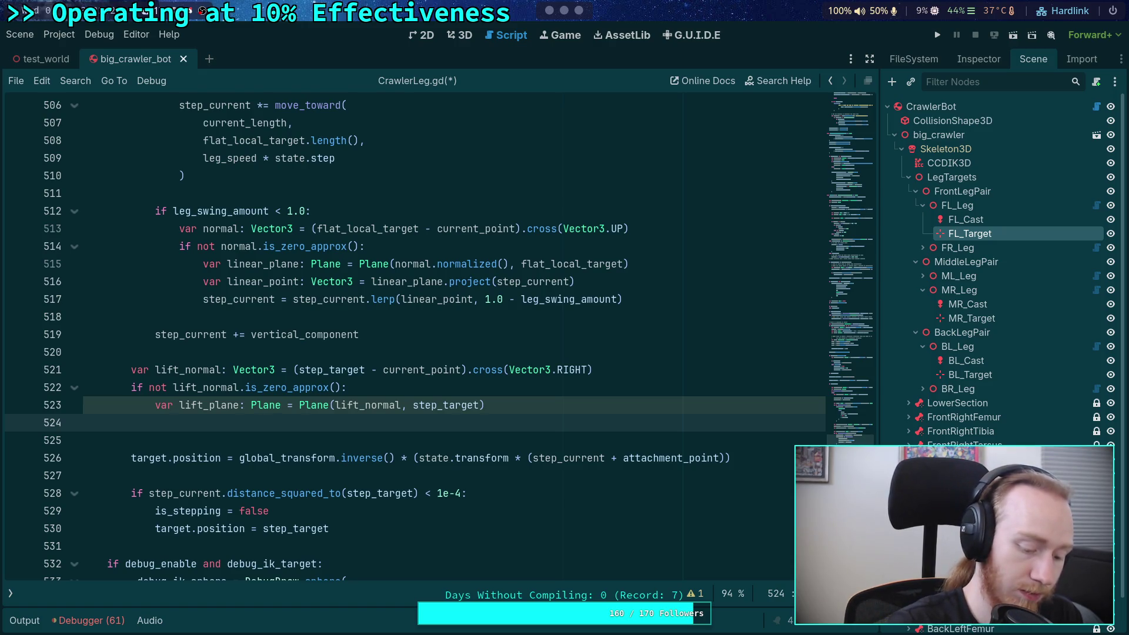
Switch from the Godot editor to the browser workspace showing the Desmos calculator.
{"action": "key", "text": "super+4"}
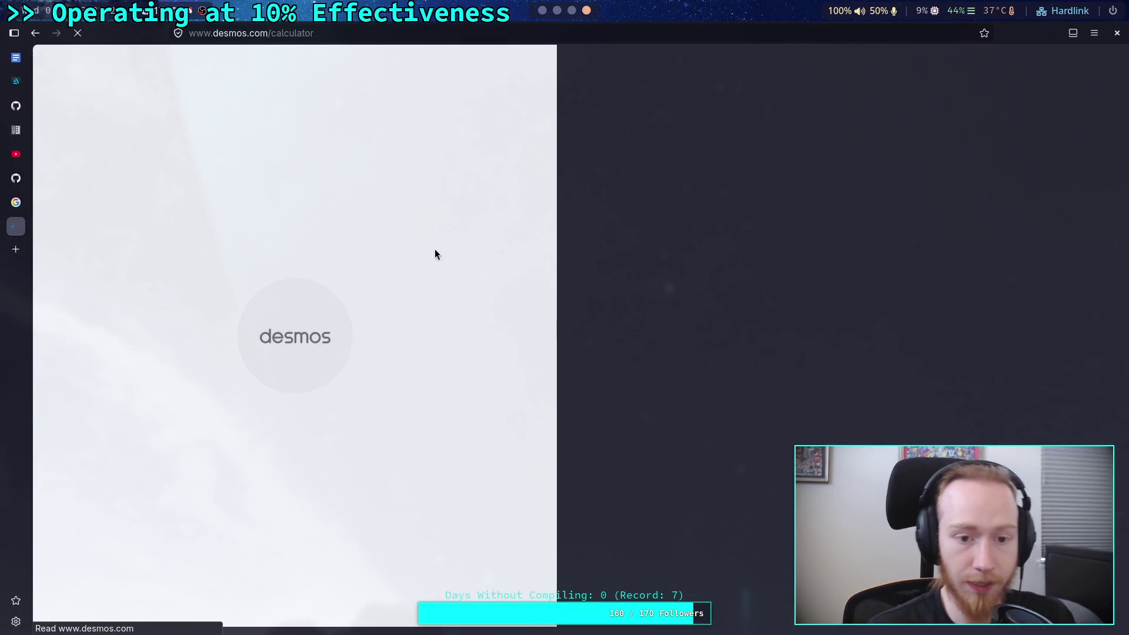
Open a new browser tab beside Desmos and load the pasted YouTube watch link.
{"action": "left_click", "coordinate": [19, 251]}
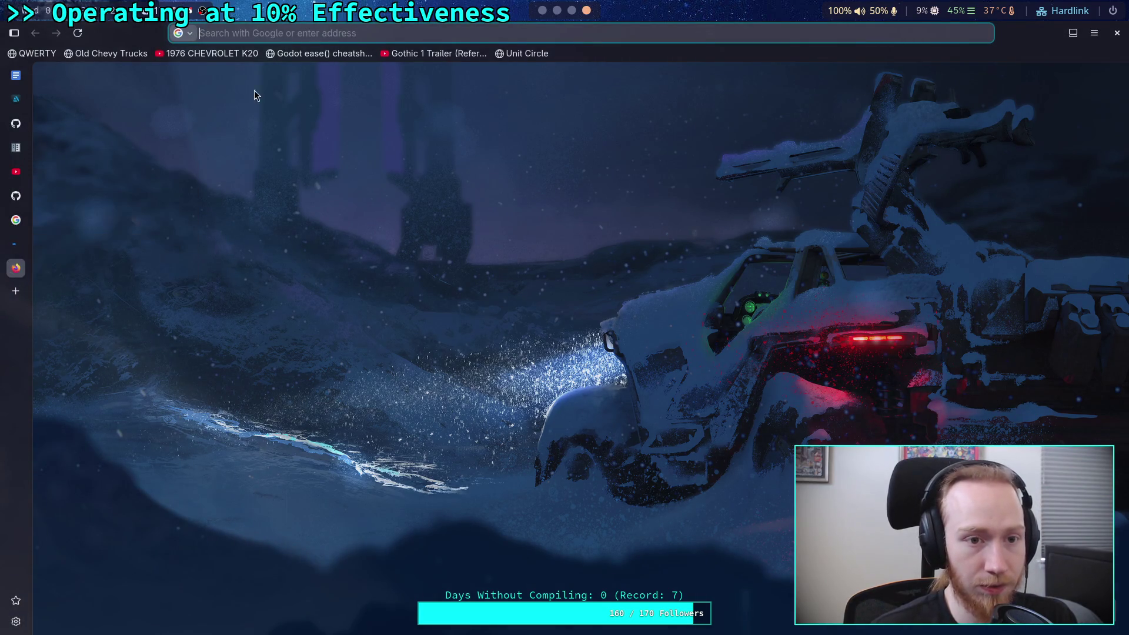
{"action": "key", "text": "ctrl+w"}
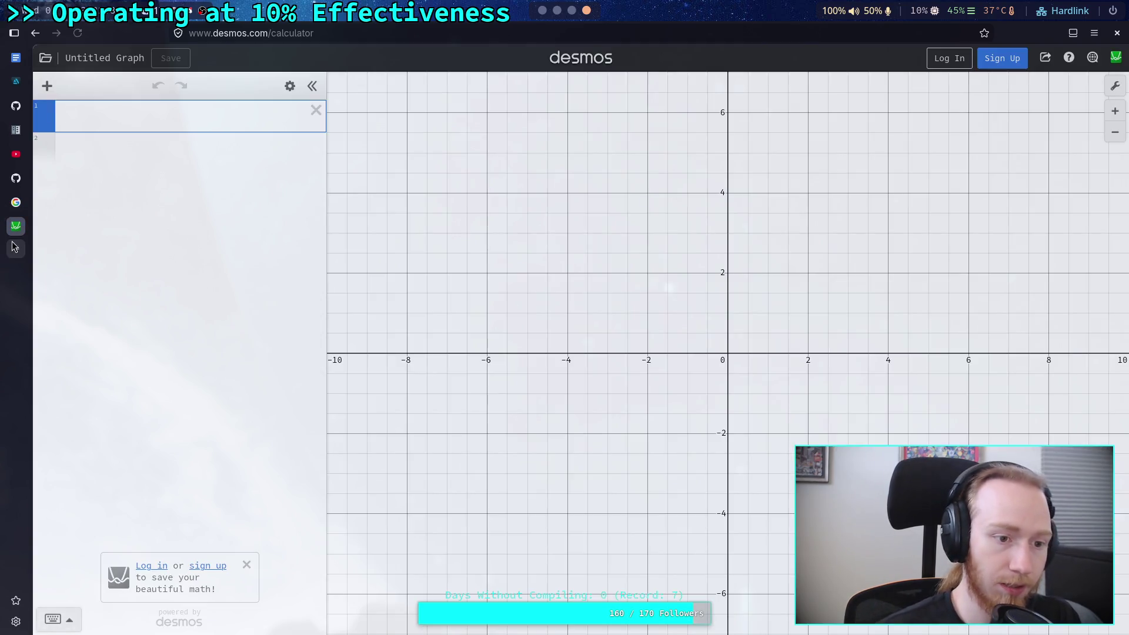
{"action": "left_click", "coordinate": [16, 248]}
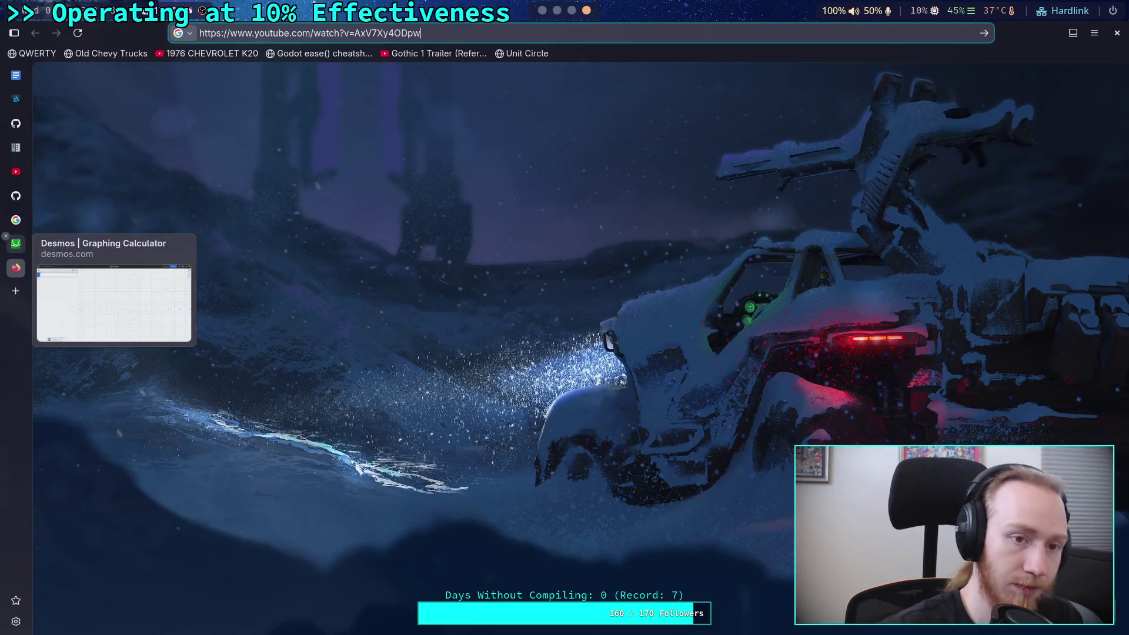
{"action": "type", "text": "www.youtube.com/watch?v=AxV7Xy4ODpw"}
{"action": "key", "text": "Return"}
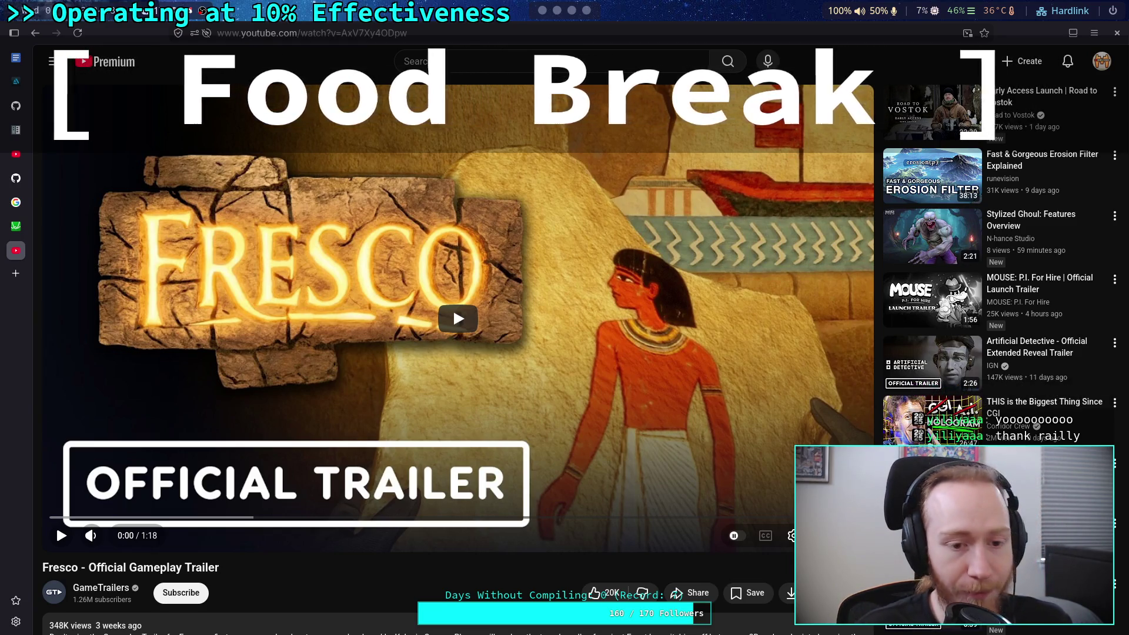
Read the Fresco trailer's comments, briefly highlighting 'First Person 2D Sidescroller', then return to the player.
{"action": "scroll", "coordinate": [362, 379], "scroll_direction": "down", "scroll_amount": 5}
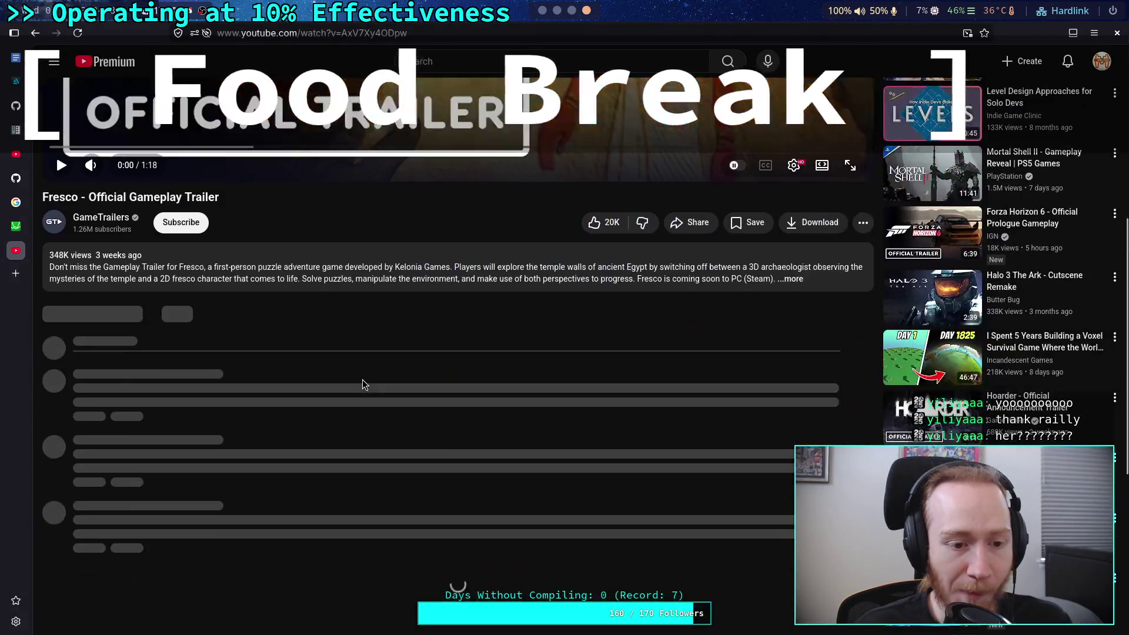
{"action": "scroll", "coordinate": [355, 385], "scroll_direction": "up", "scroll_amount": 2}
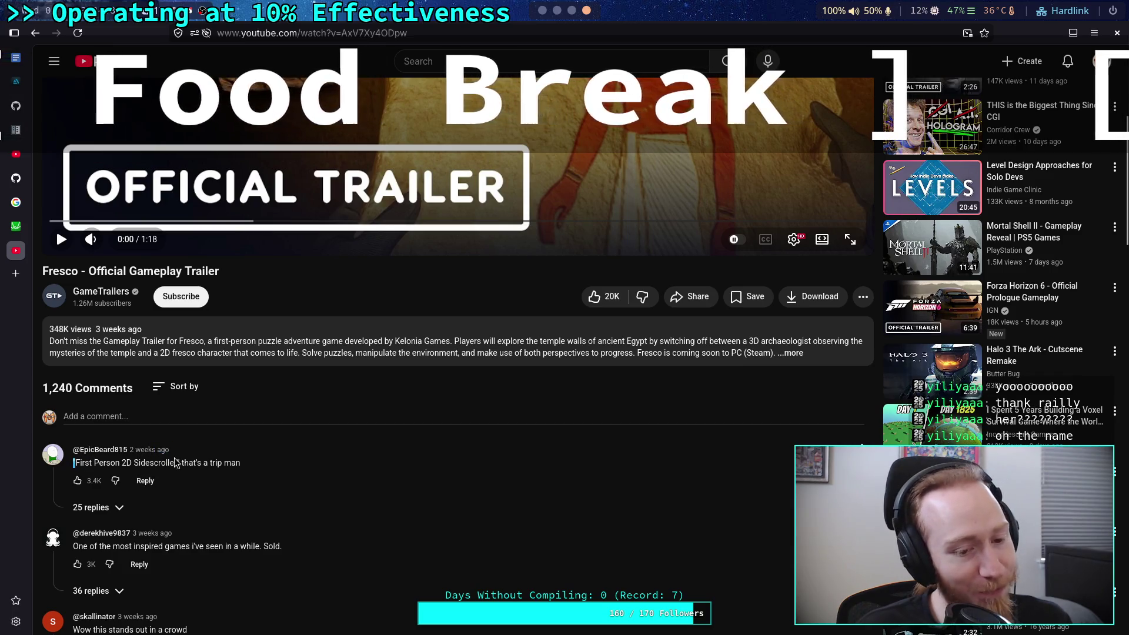
{"action": "left_click_drag", "start_coordinate": [177, 463], "coordinate": [76, 462]}
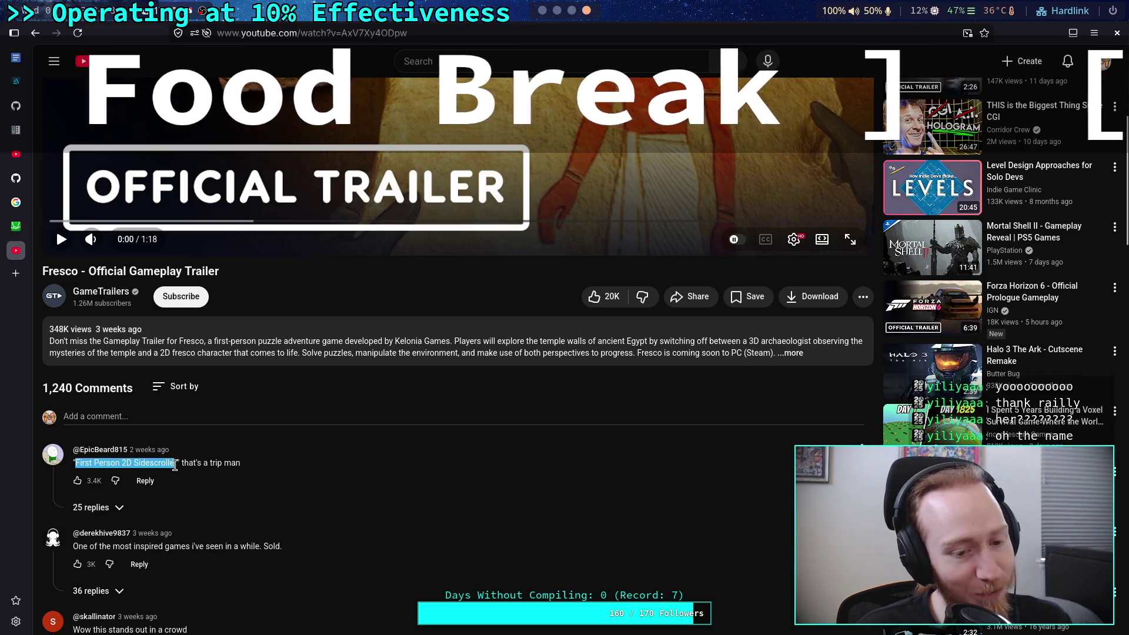
{"action": "left_click", "coordinate": [248, 475]}
{"action": "scroll", "coordinate": [283, 476], "scroll_direction": "up", "scroll_amount": 5}
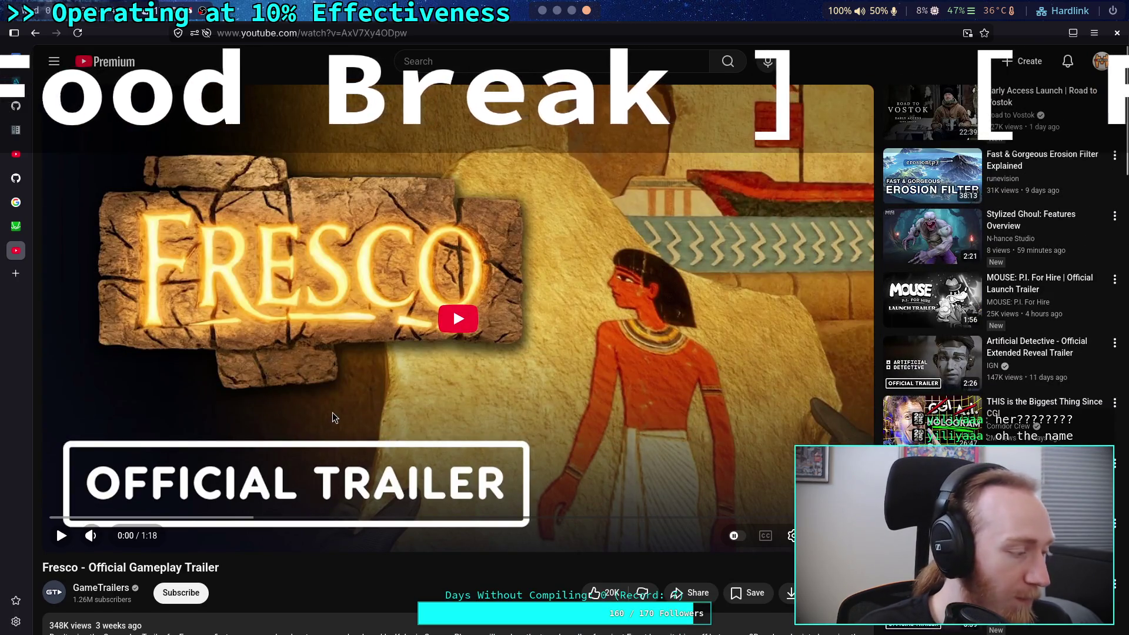
Play the Fresco trailer, pausing and restarting it from 0:00, and let it run to the end.
{"action": "left_click", "coordinate": [333, 413]}
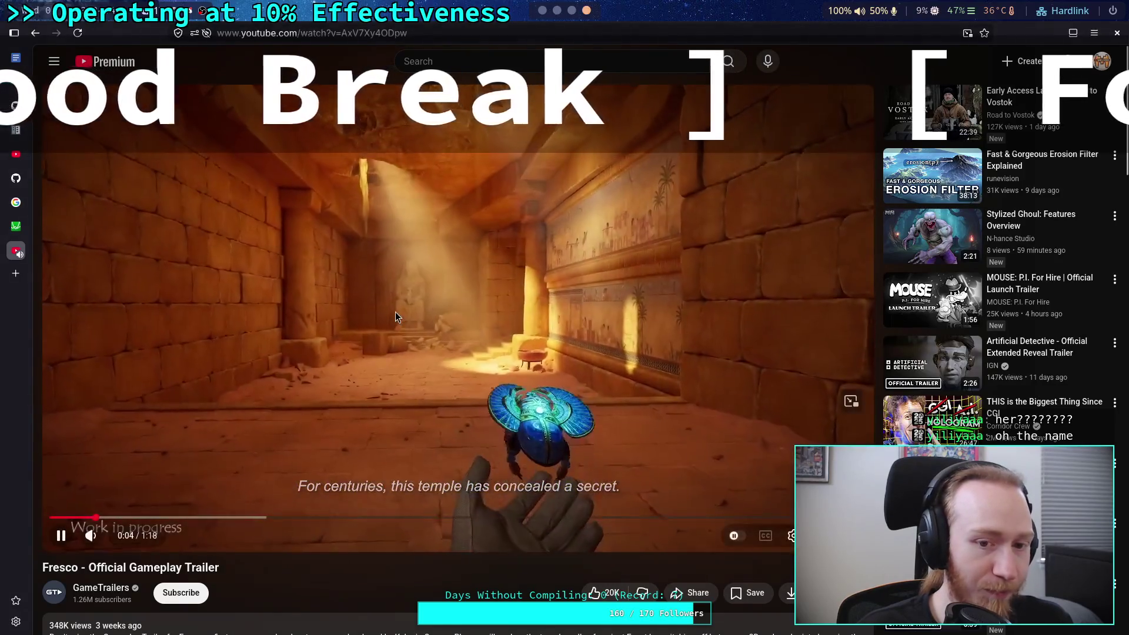
{"action": "left_click", "coordinate": [331, 317]}
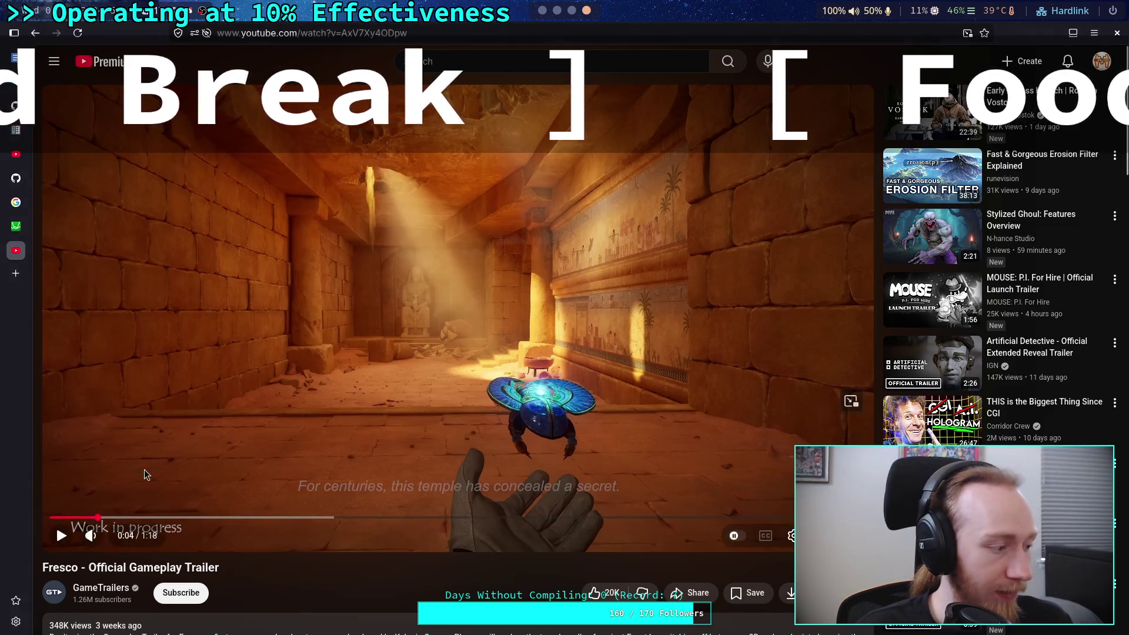
{"action": "left_click", "coordinate": [414, 440]}
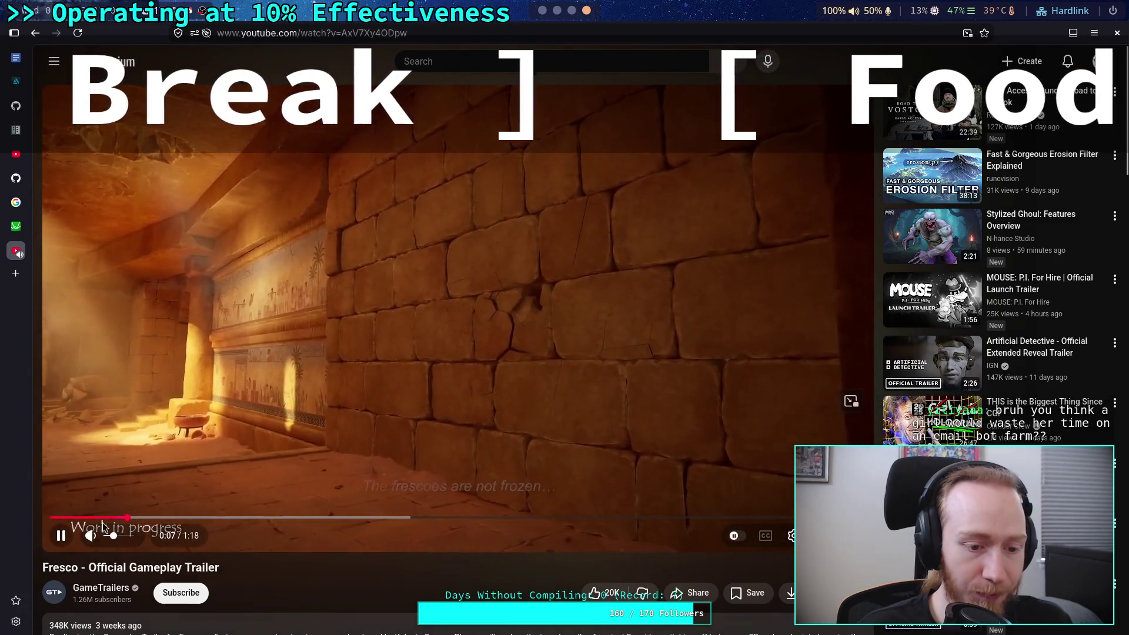
{"action": "left_click", "coordinate": [59, 517]}
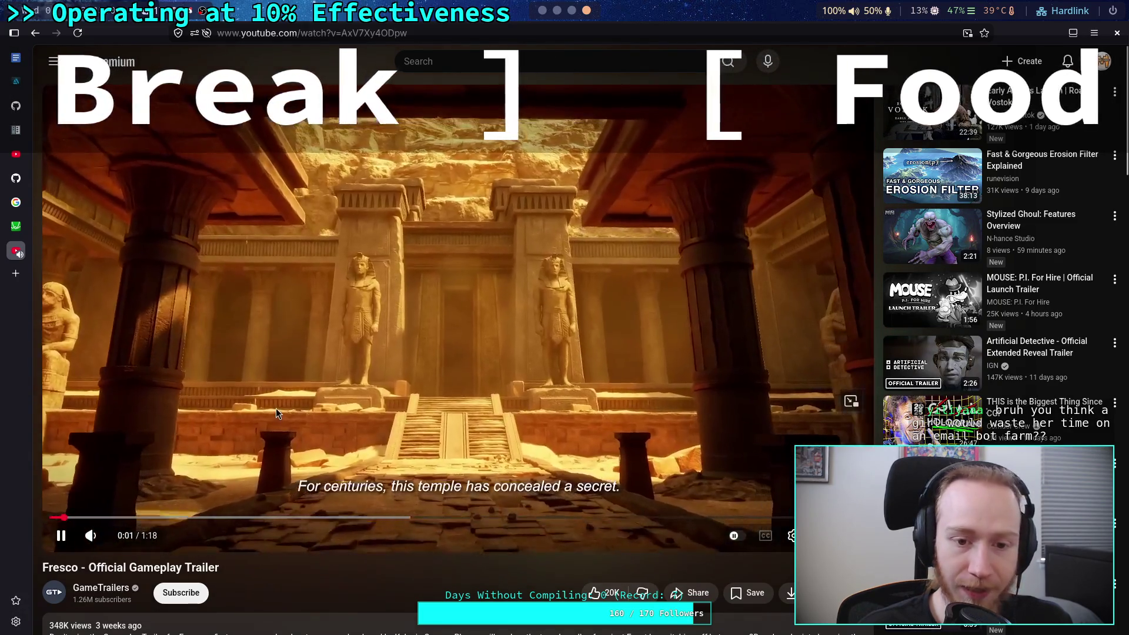
{"action": "left_click", "coordinate": [276, 408]}
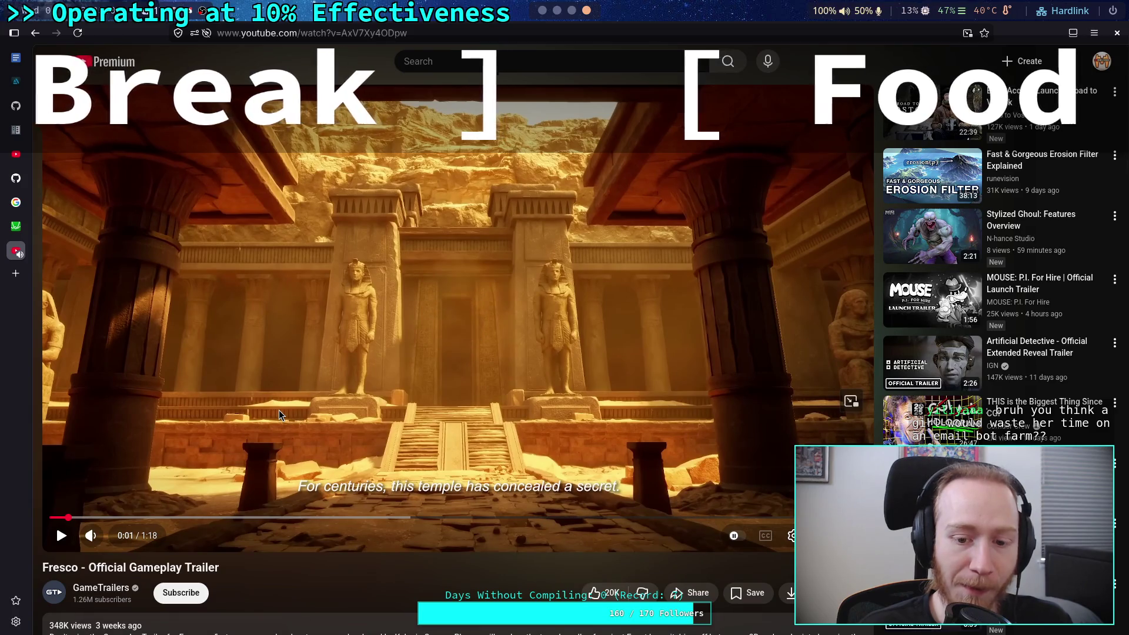
{"action": "left_click", "coordinate": [280, 411]}
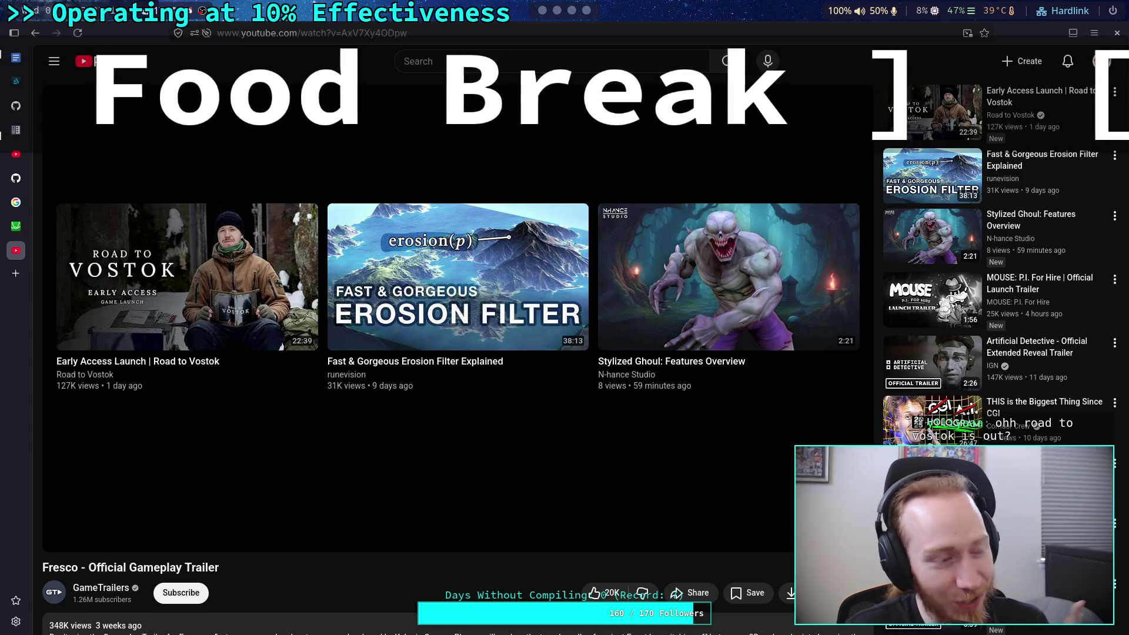
Seek the finished Fresco trailer to 0:41, then restart it and pause at 0:07.
{"action": "mouse_move", "coordinate": [347, 444]}
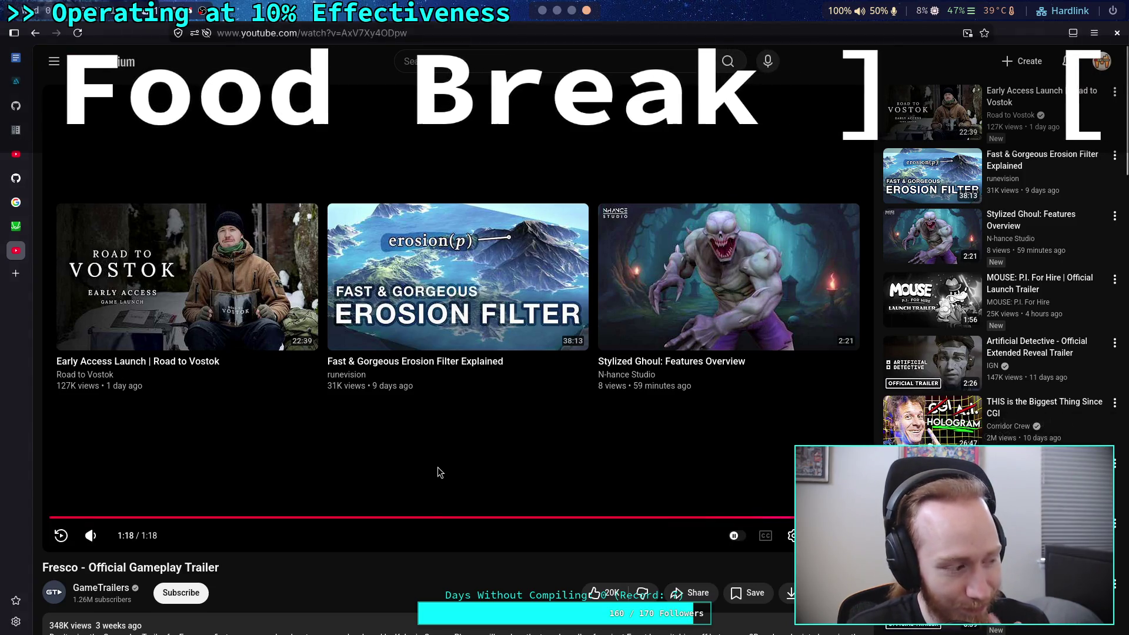
{"action": "left_click", "coordinate": [488, 518]}
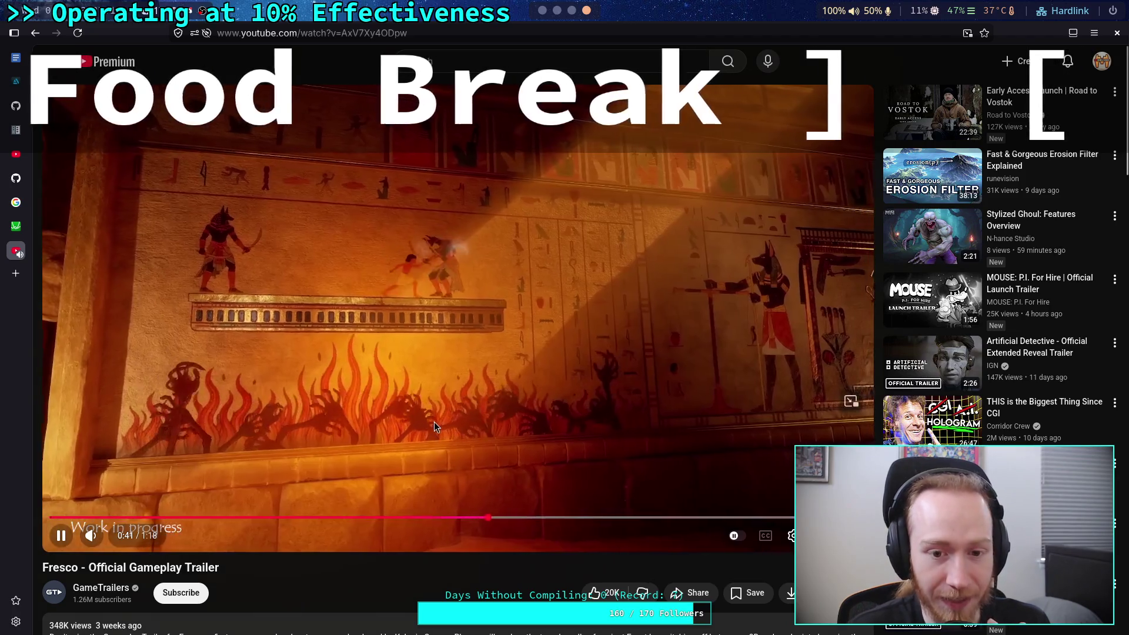
{"action": "left_click", "coordinate": [389, 245]}
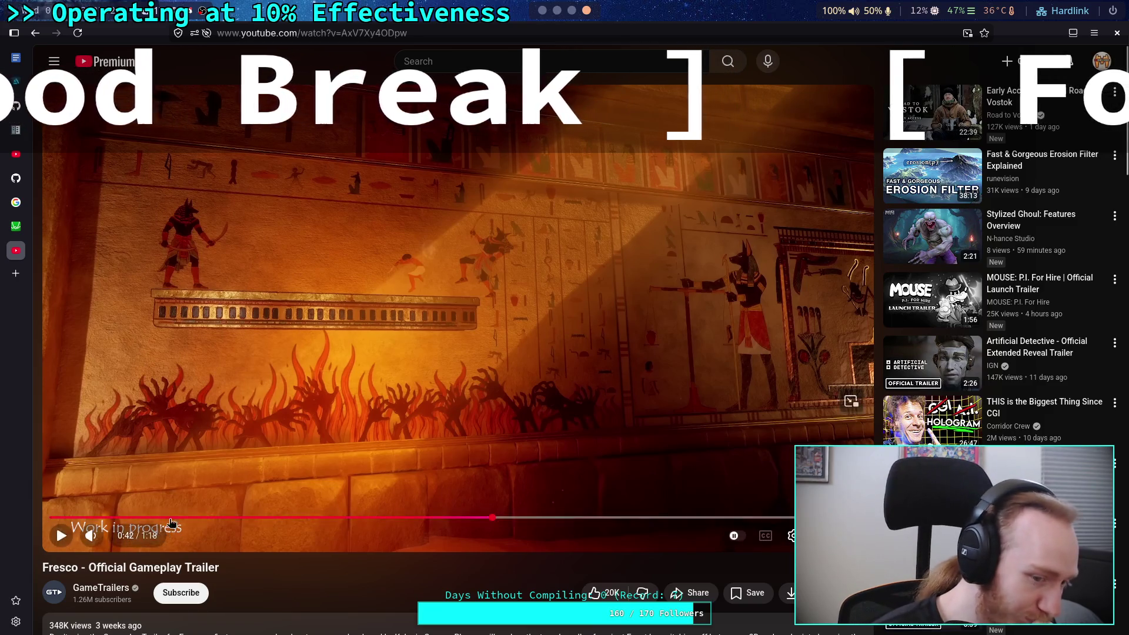
{"action": "scroll", "coordinate": [295, 508], "scroll_direction": "down", "scroll_amount": 5}
{"action": "scroll", "coordinate": [282, 478], "scroll_direction": "up", "scroll_amount": 5}
{"action": "left_click", "coordinate": [51, 517]}
{"action": "left_click", "coordinate": [273, 452]}
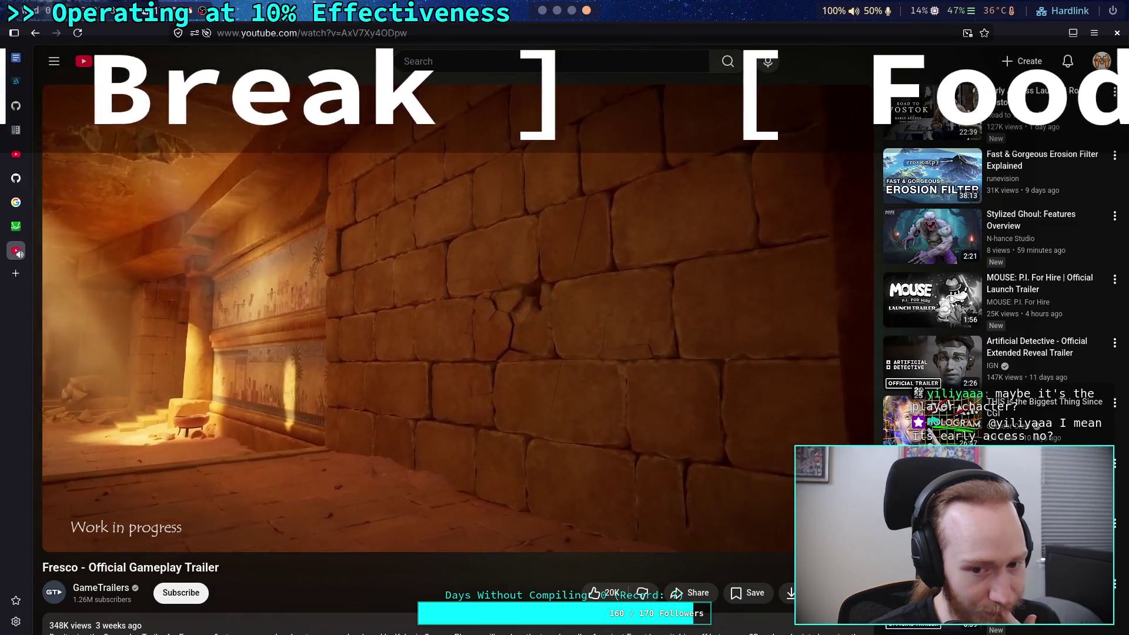
{"action": "left_click", "coordinate": [277, 454]}
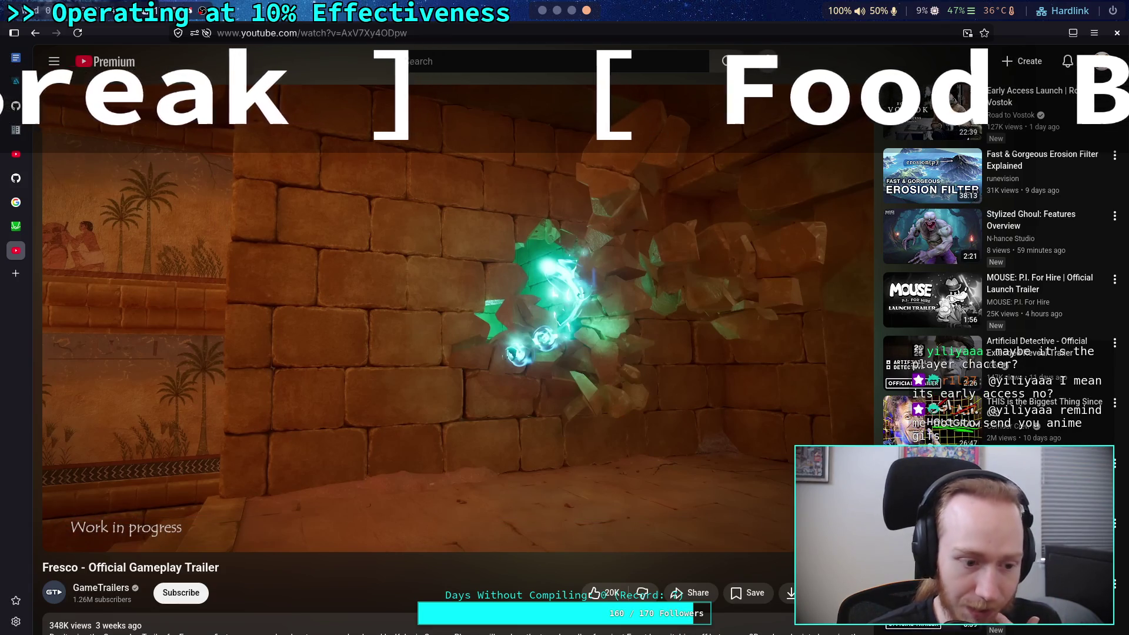
Add the Artificial Detective - Official Extended Reveal Trailer to the queue.
{"action": "scroll", "coordinate": [290, 438], "scroll_direction": "down", "scroll_amount": 3}
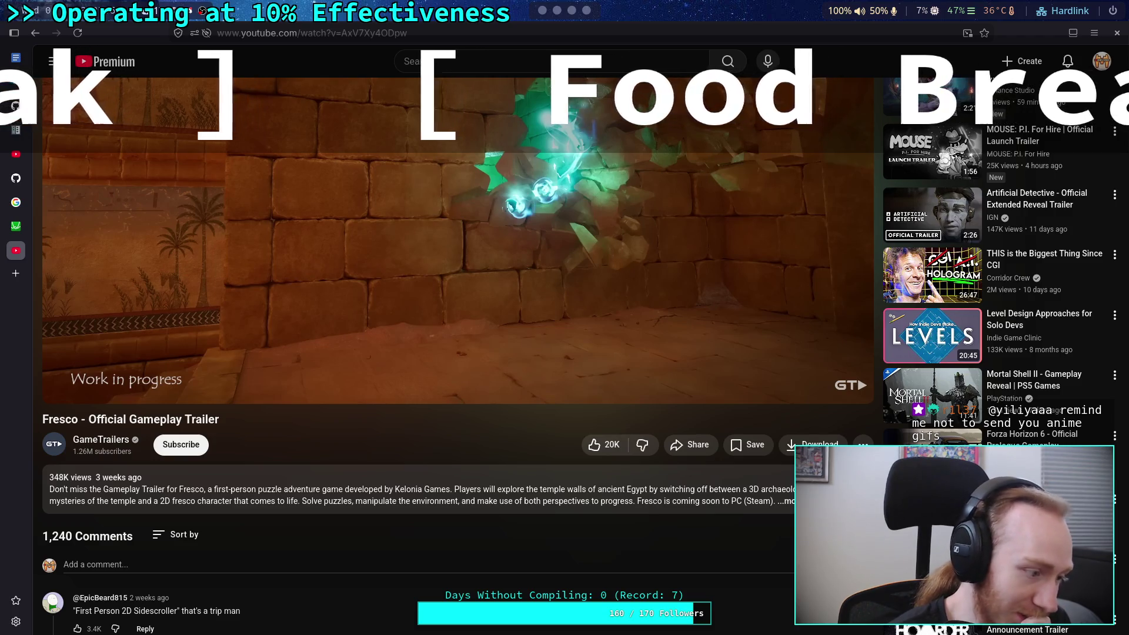
{"action": "mouse_move", "coordinate": [612, 151]}
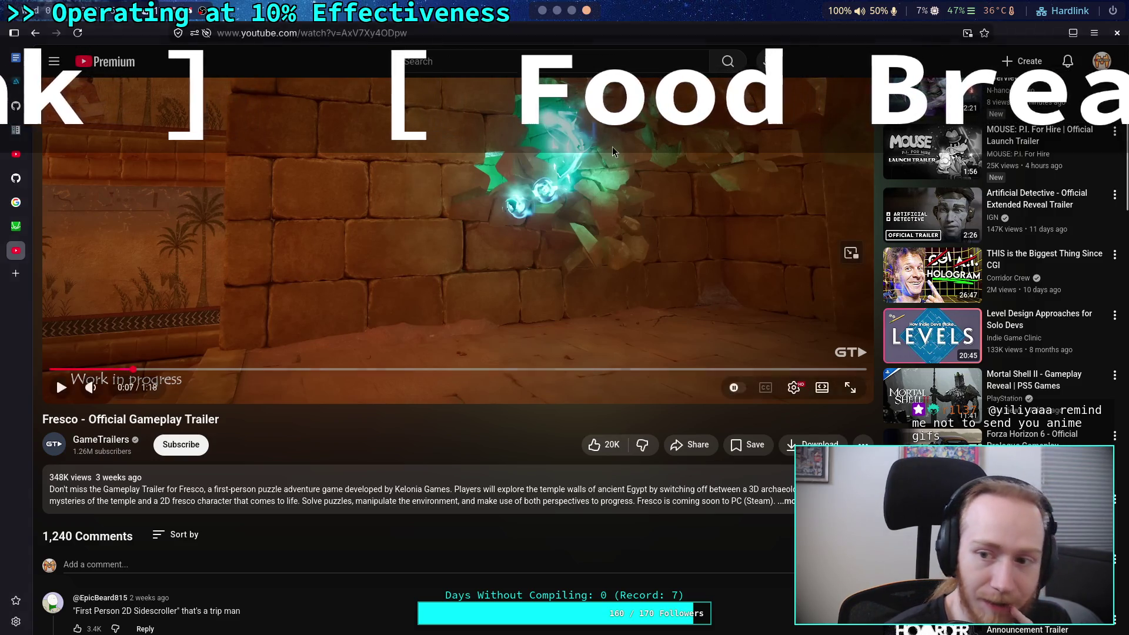
{"action": "mouse_move", "coordinate": [973, 225]}
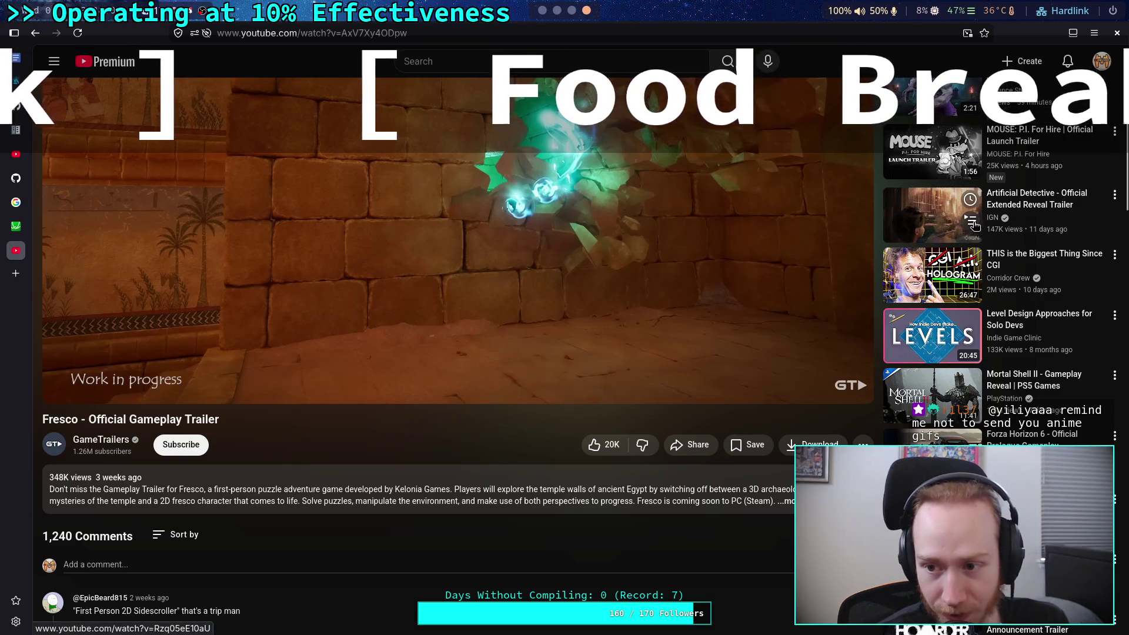
{"action": "scroll", "coordinate": [974, 225], "scroll_direction": "up", "scroll_amount": 3}
{"action": "mouse_move", "coordinate": [734, 352]}
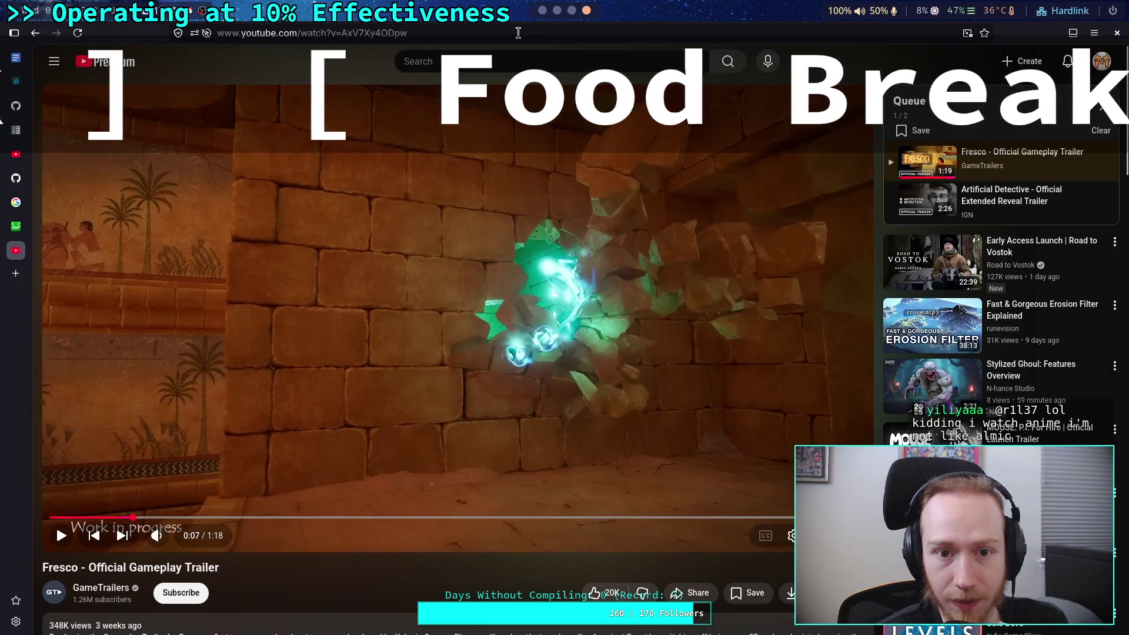
{"action": "left_click", "coordinate": [519, 32]}
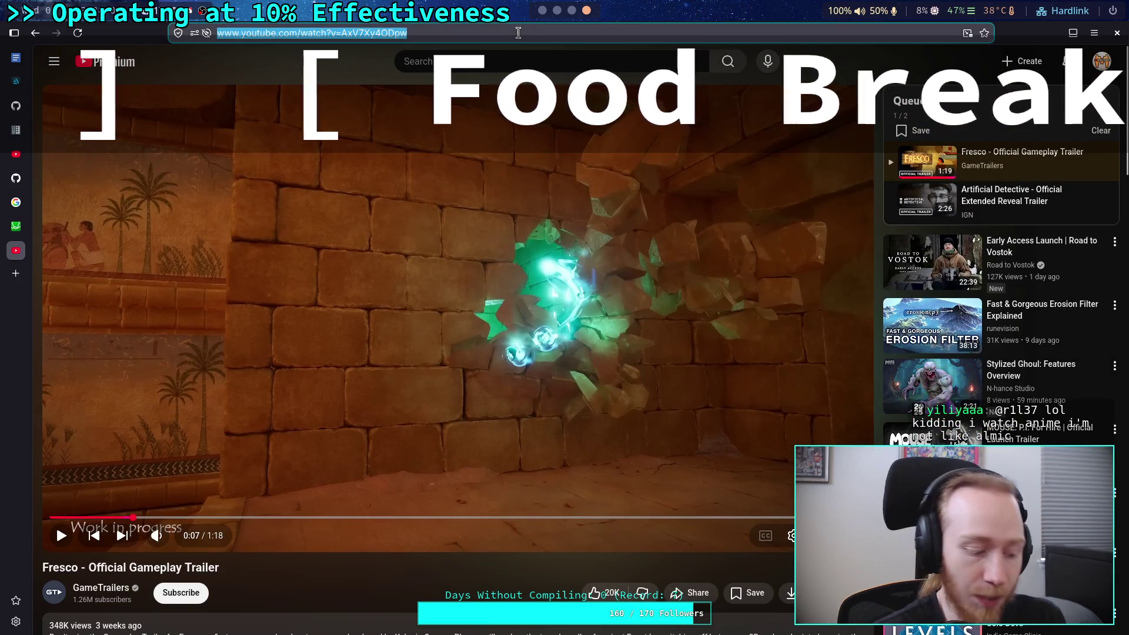
Open the No Man's Sky Xeno Arena trailer and move it below Fresco in the queue.
{"action": "type", "text": "https://www.youtube.com/watch?v=l0pzvZ-8yls"}
{"action": "key", "text": "Return"}
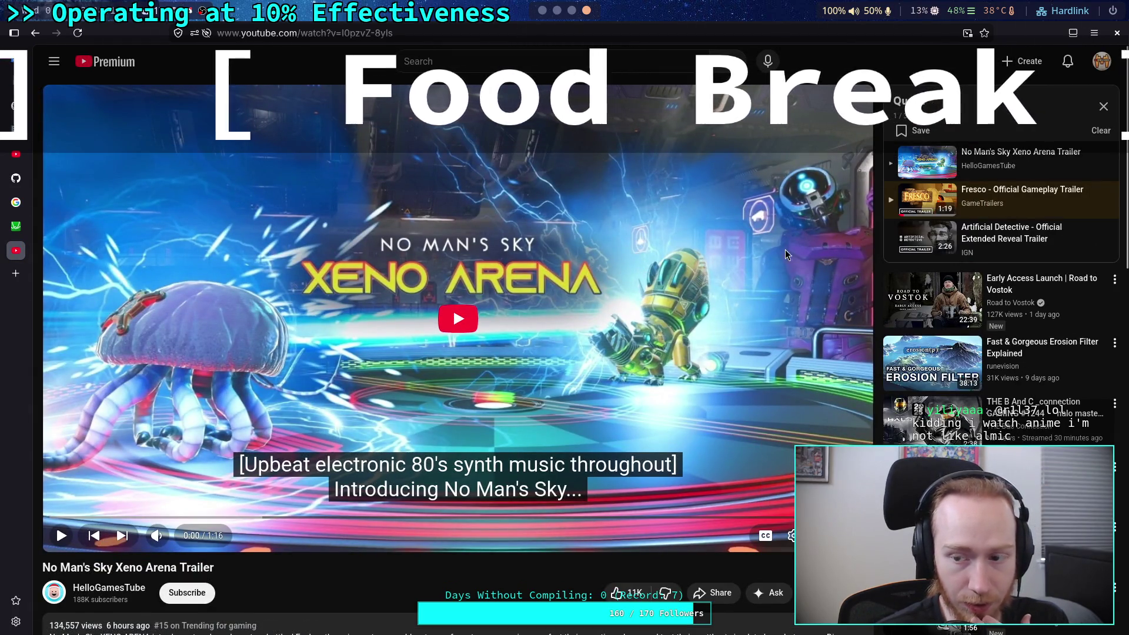
{"action": "mouse_move", "coordinate": [892, 206]}
{"action": "left_mouse_down"}
{"action": "mouse_move", "coordinate": [892, 162]}
{"action": "mouse_move", "coordinate": [894, 203]}
{"action": "left_mouse_up"}
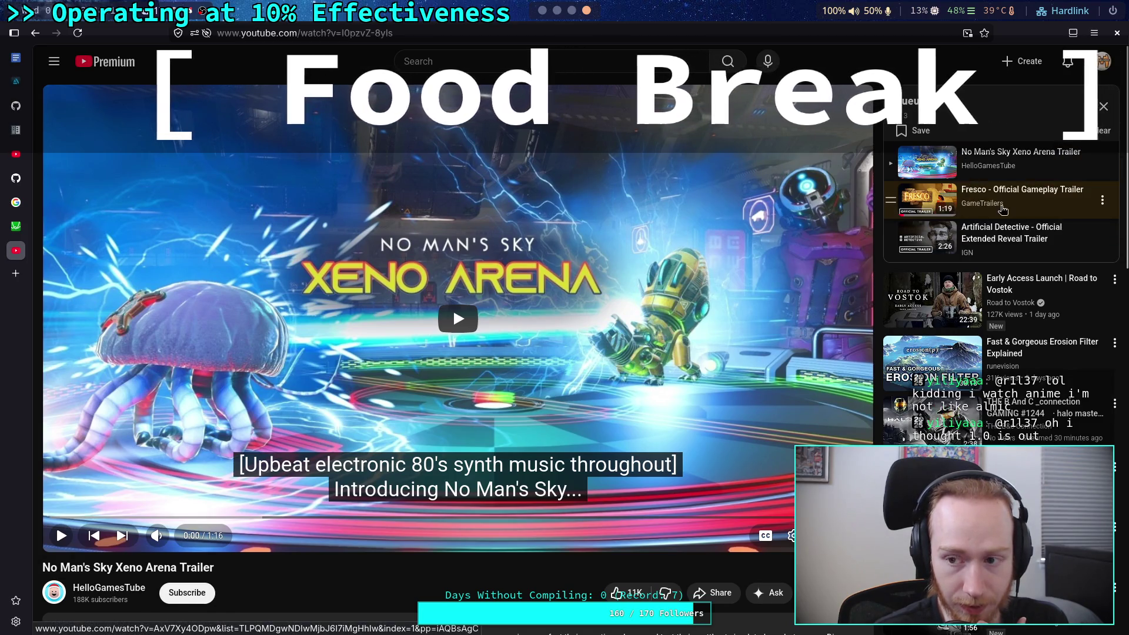
{"action": "mouse_move", "coordinate": [891, 163]}
{"action": "left_mouse_down"}
{"action": "mouse_move", "coordinate": [893, 200]}
{"action": "mouse_move", "coordinate": [892, 167]}
{"action": "left_mouse_up"}
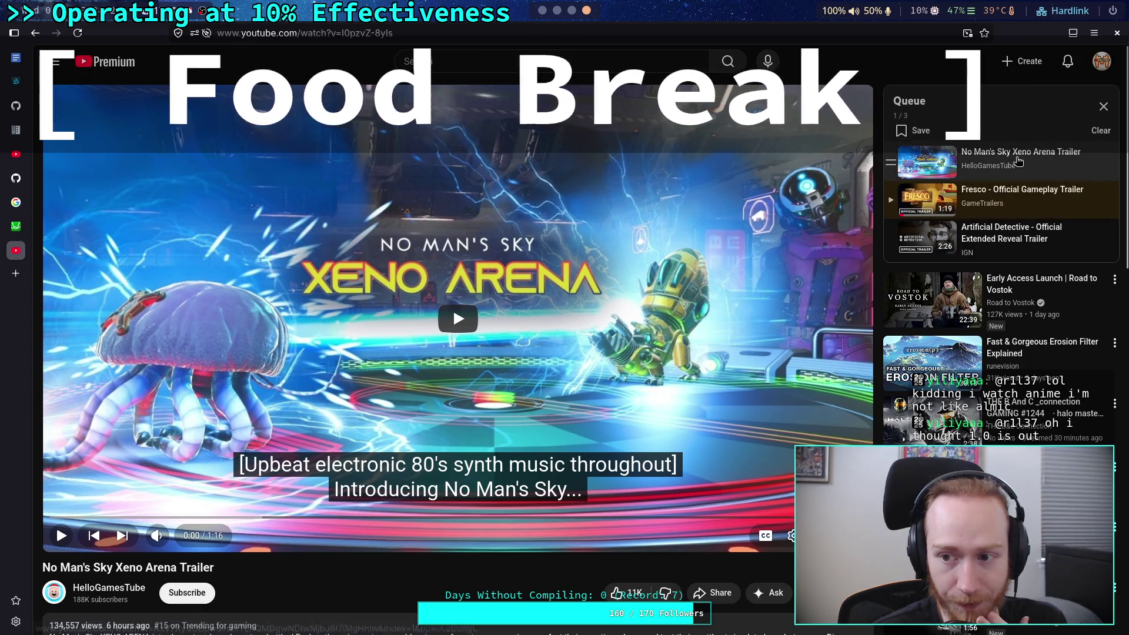
{"action": "left_click", "coordinate": [463, 32]}
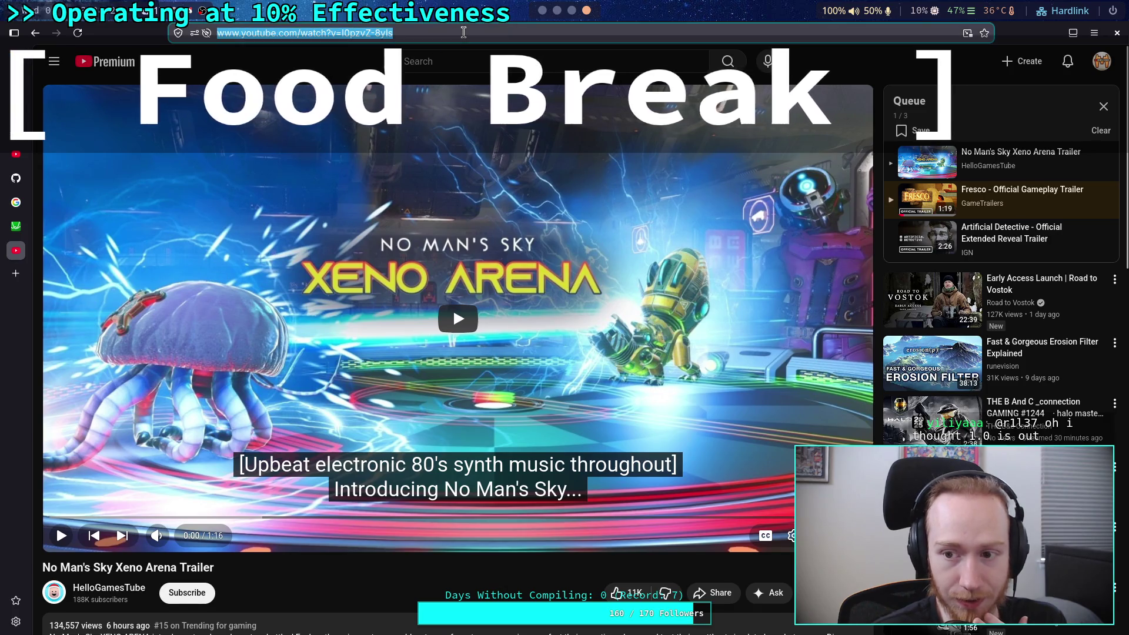
{"action": "key", "text": "Return"}
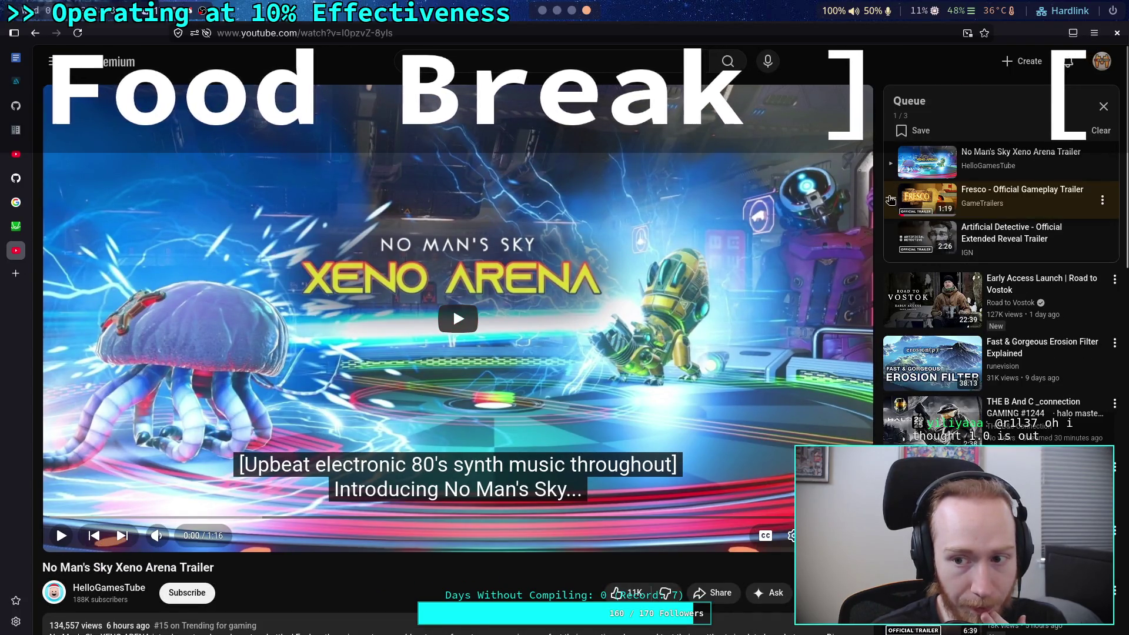
Go back to the No Man's Sky trailer after briefly opening Fresco, and resume playback.
{"action": "left_click", "coordinate": [1006, 196]}
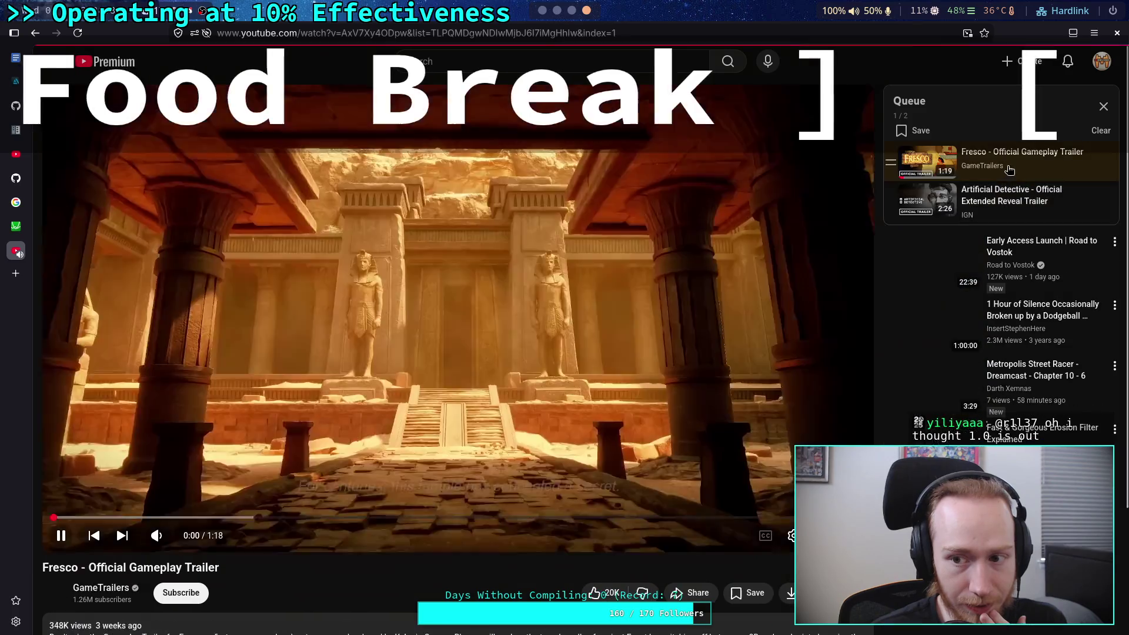
{"action": "left_click", "coordinate": [36, 34]}
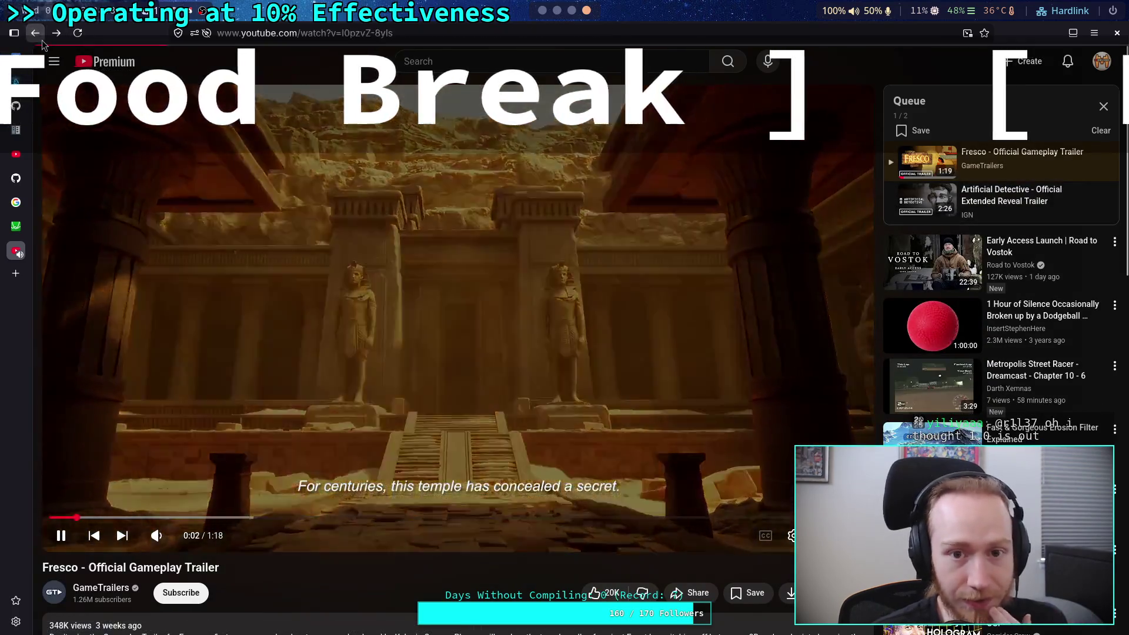
{"action": "left_click", "coordinate": [311, 246]}
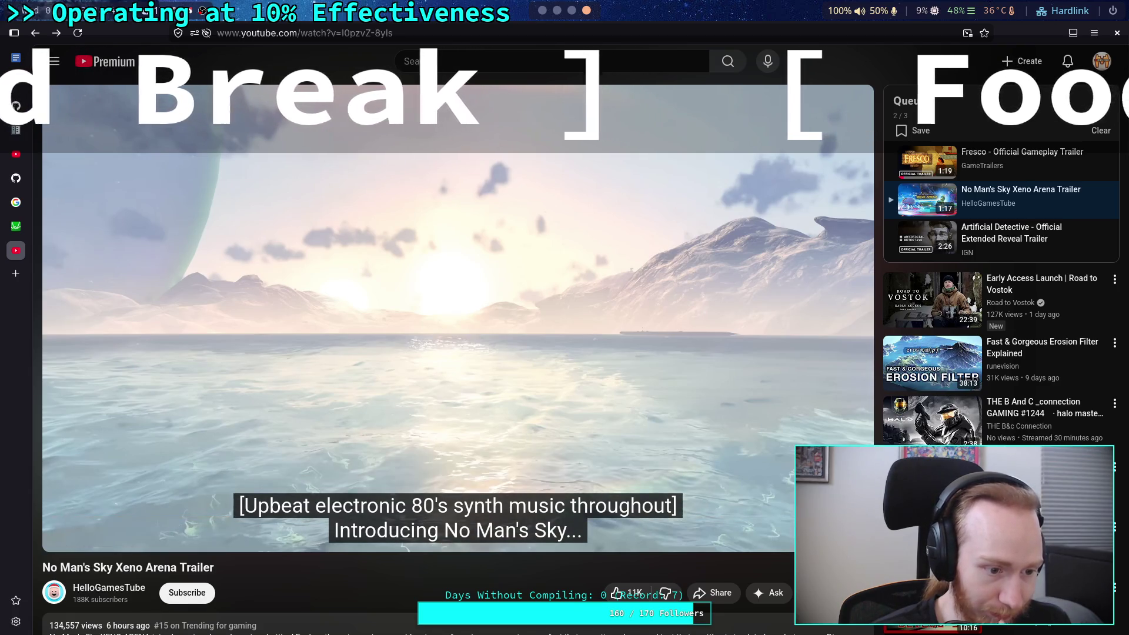
{"action": "left_click", "coordinate": [519, 433]}
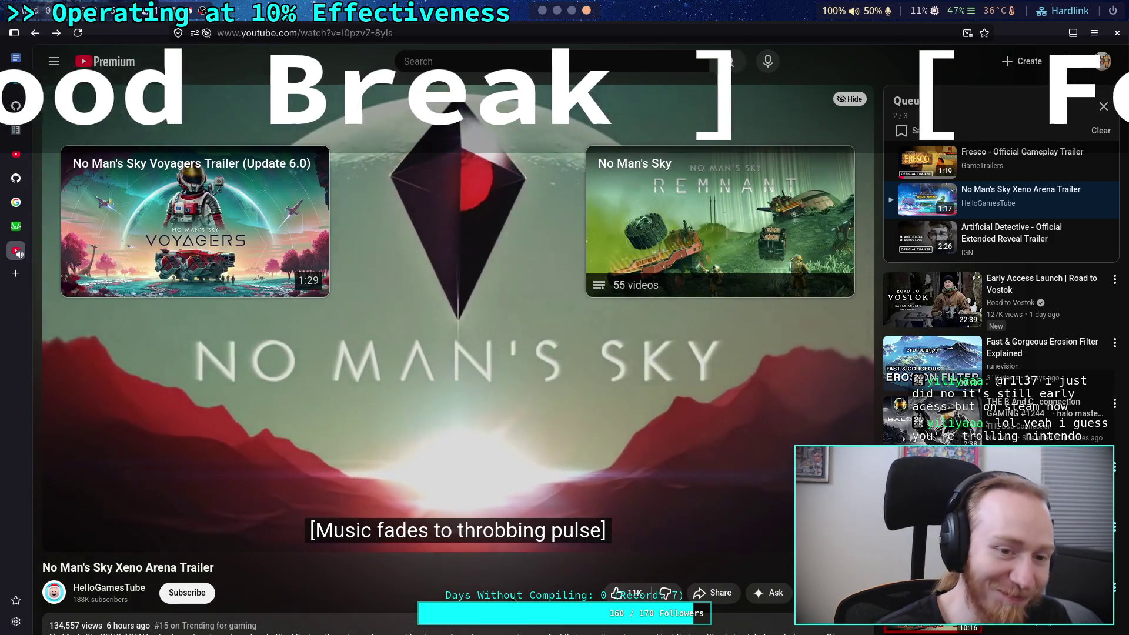
Let the No Man's Sky trailer finish while browsing comments, then pause the loaded Artificial Detective trailer.
{"action": "left_click", "coordinate": [426, 450]}
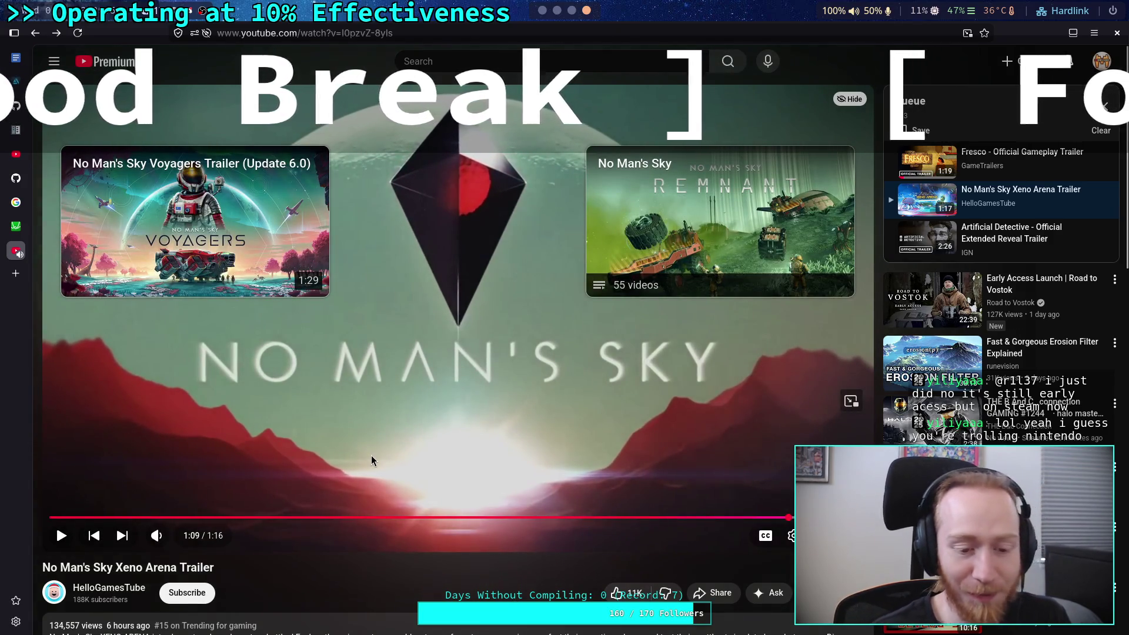
{"action": "scroll", "coordinate": [468, 394], "scroll_direction": "down", "scroll_amount": 4}
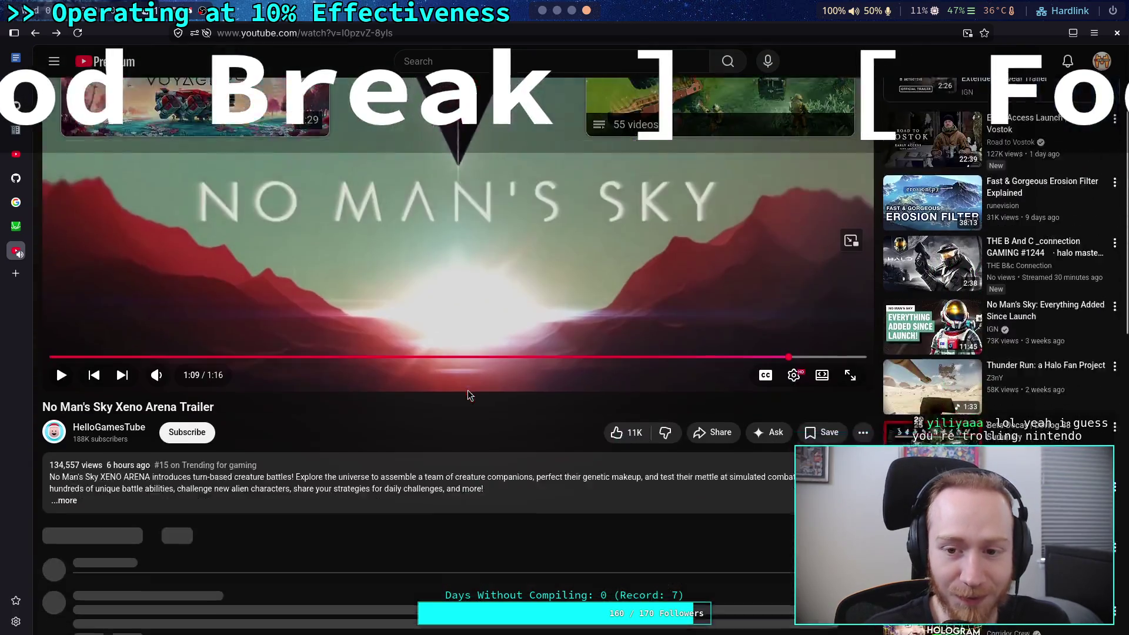
{"action": "scroll", "coordinate": [469, 395], "scroll_direction": "down", "scroll_amount": 3}
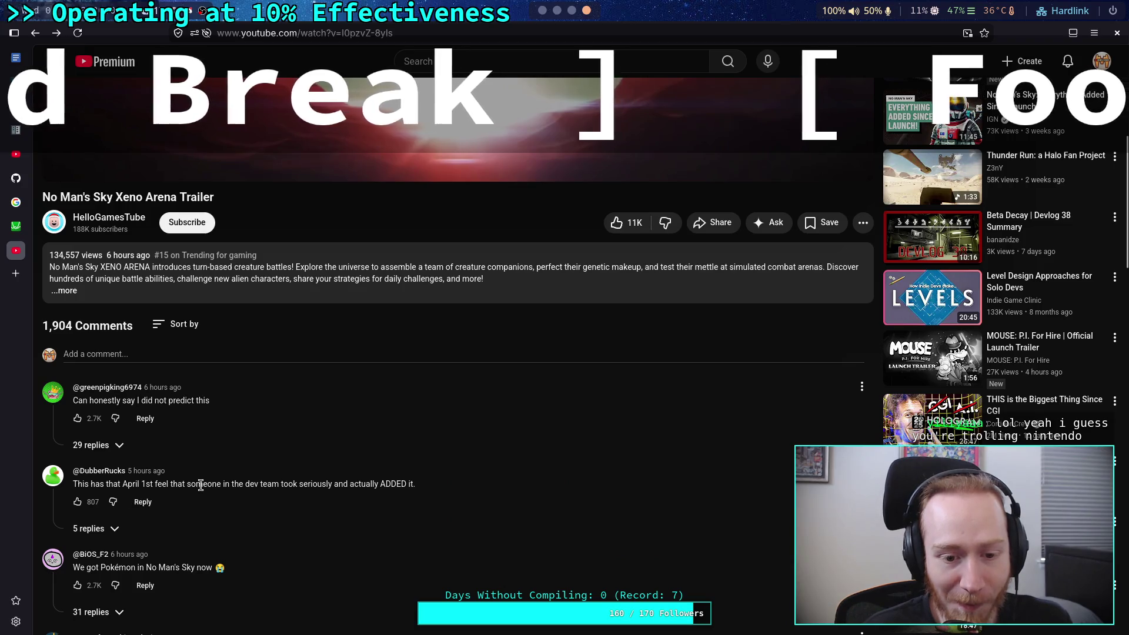
{"action": "scroll", "coordinate": [182, 511], "scroll_direction": "down", "scroll_amount": 4}
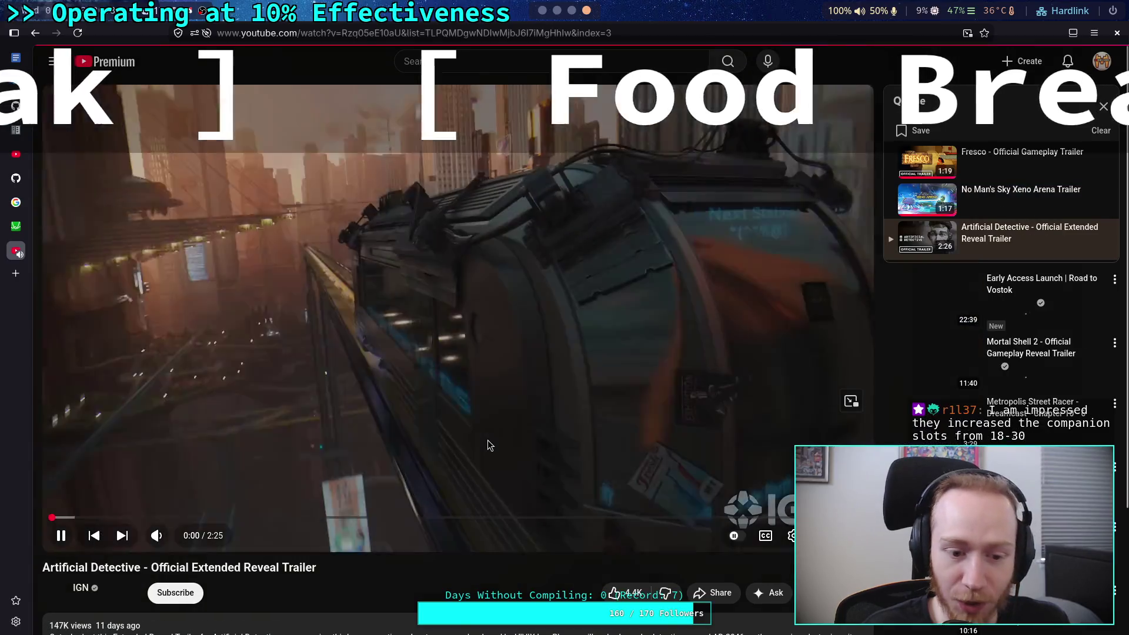
{"action": "left_click", "coordinate": [487, 444]}
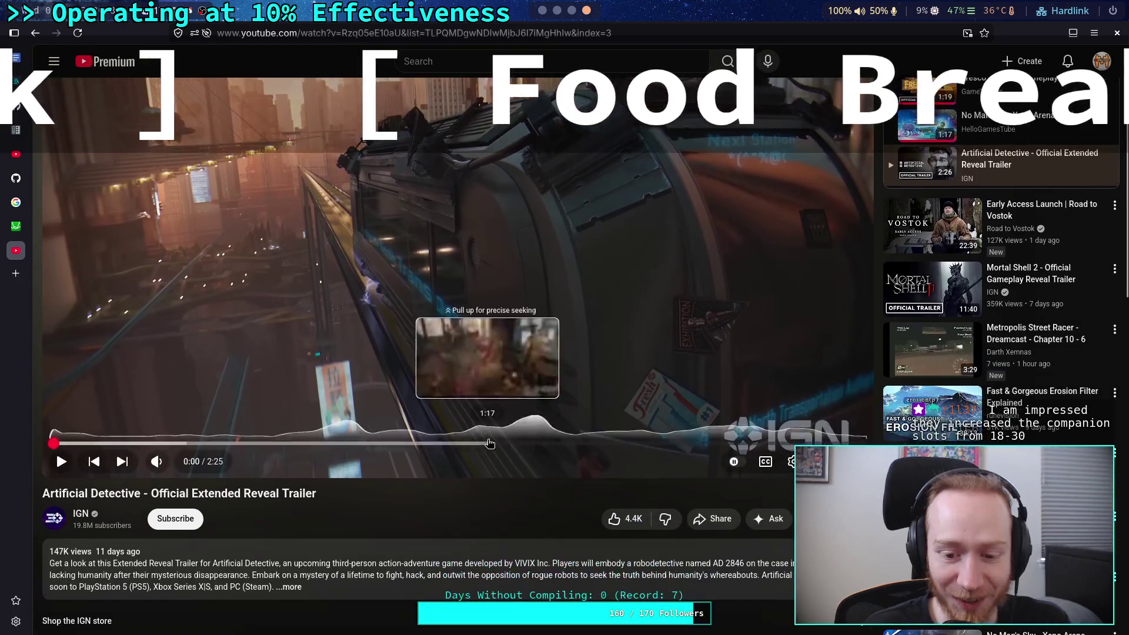
Play the Artificial Detective trailer, pause on the robotic deer, step back to 0:29 and resume.
{"action": "key", "text": "k"}
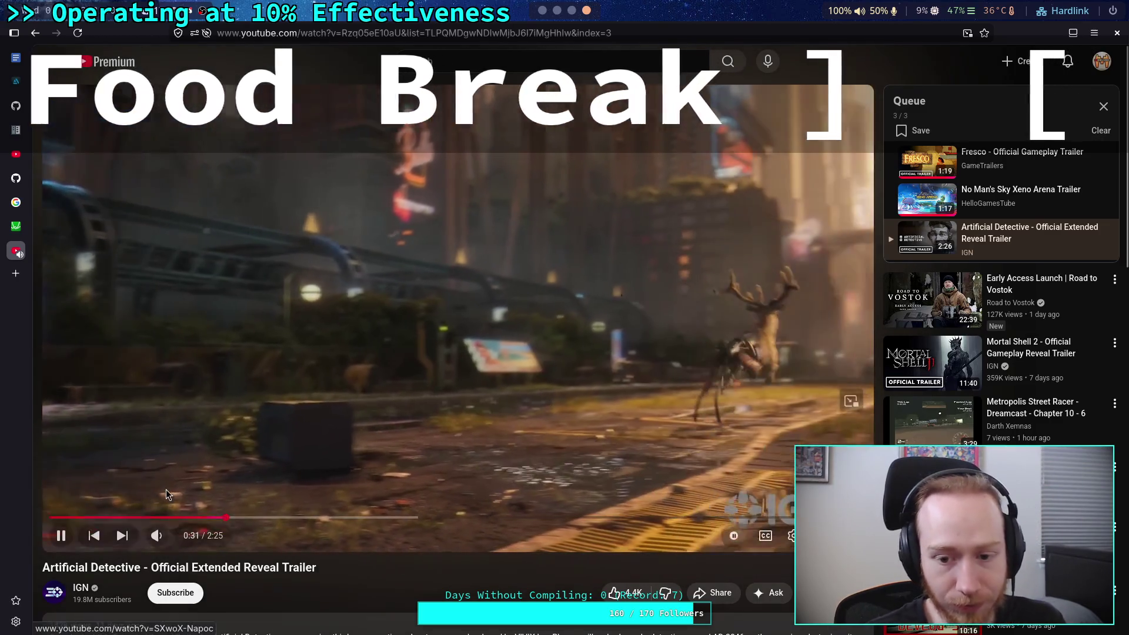
{"action": "left_click", "coordinate": [332, 503]}
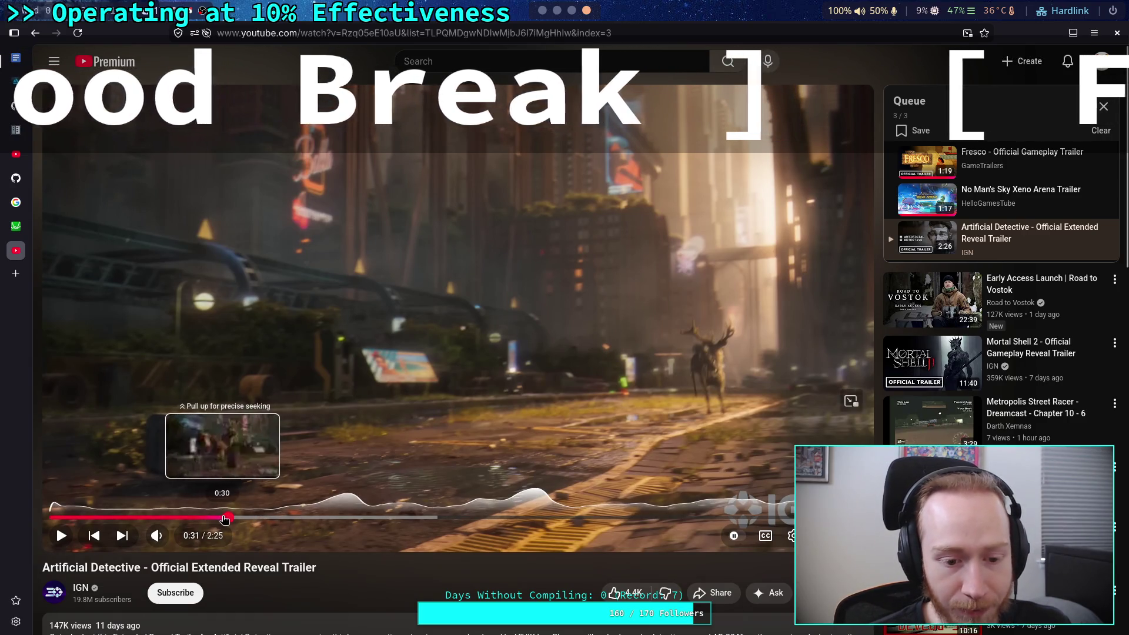
{"action": "left_click", "coordinate": [222, 517]}
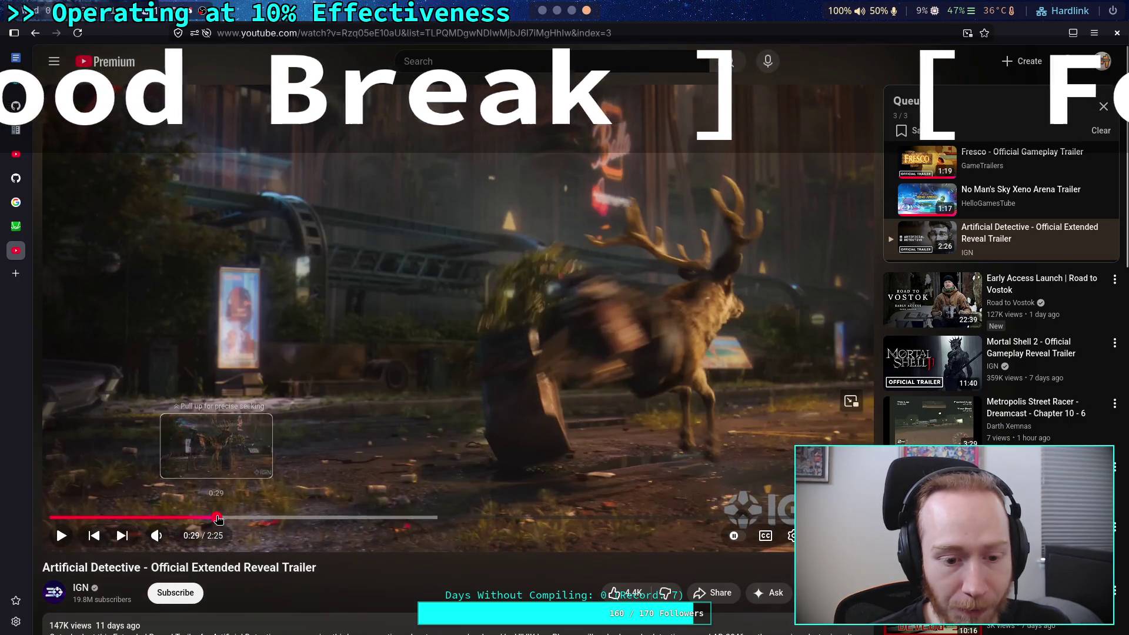
{"action": "left_click", "coordinate": [216, 518]}
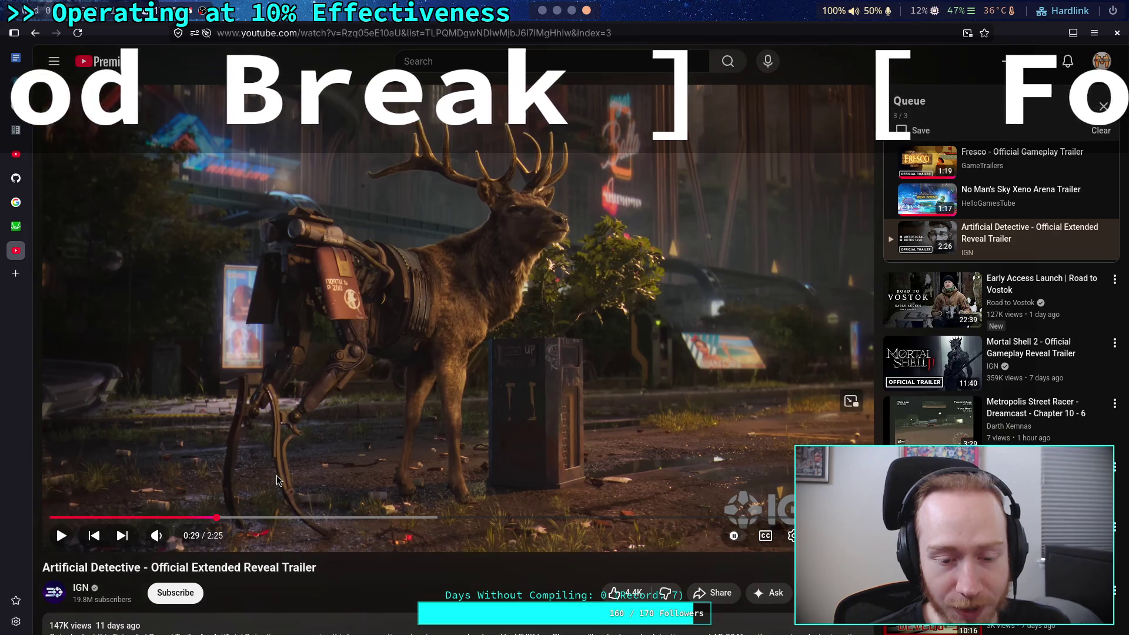
{"action": "mouse_move", "coordinate": [353, 456]}
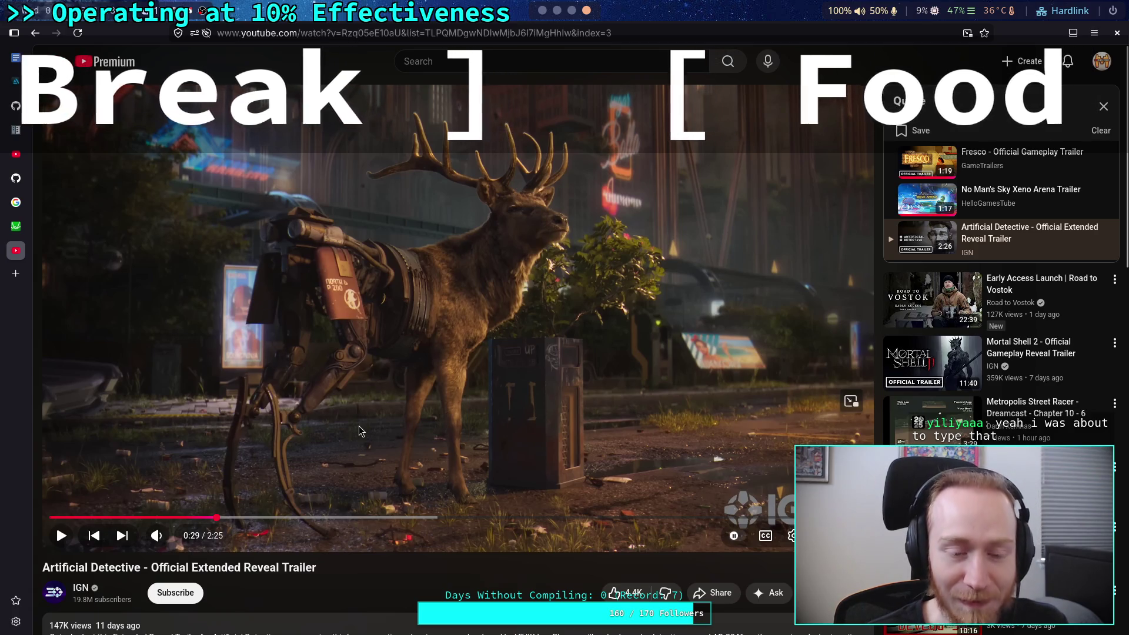
{"action": "left_click", "coordinate": [485, 422]}
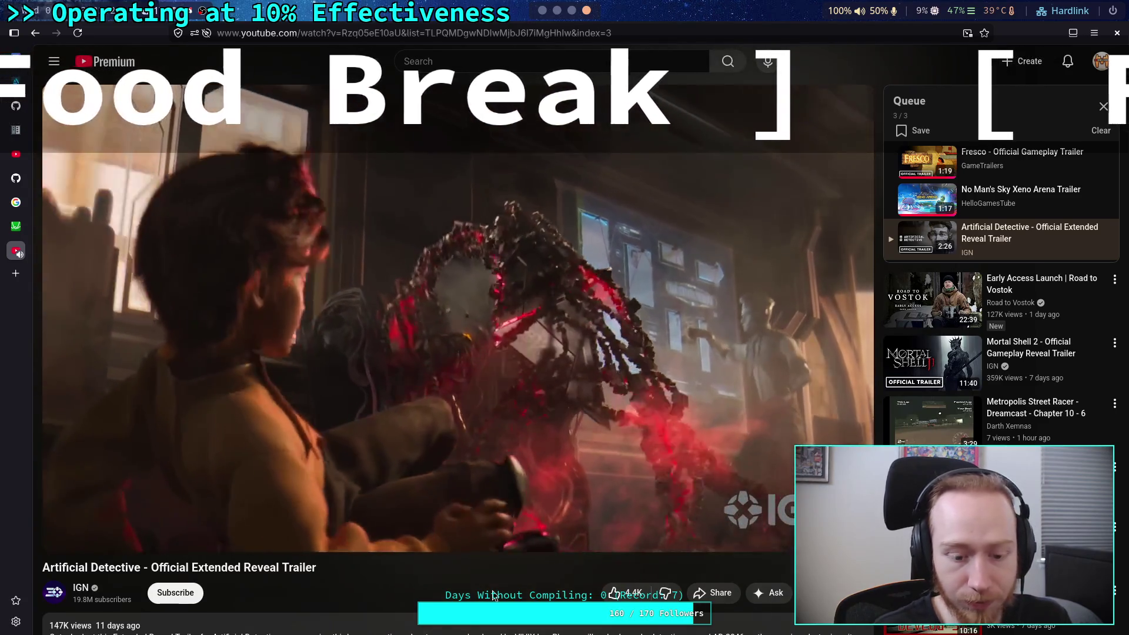
{"action": "key", "text": "Left"}
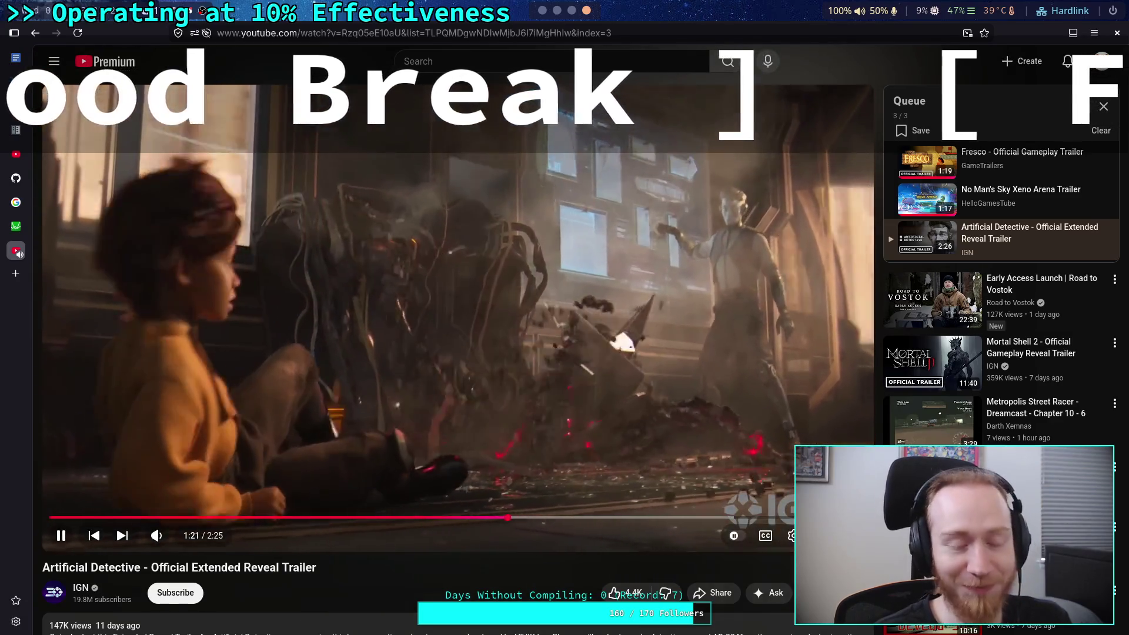
Rewind the Artificial Detective trailer to about 1:13 and pause it at 1:16 on the fight scene.
{"action": "key", "text": "Left"}
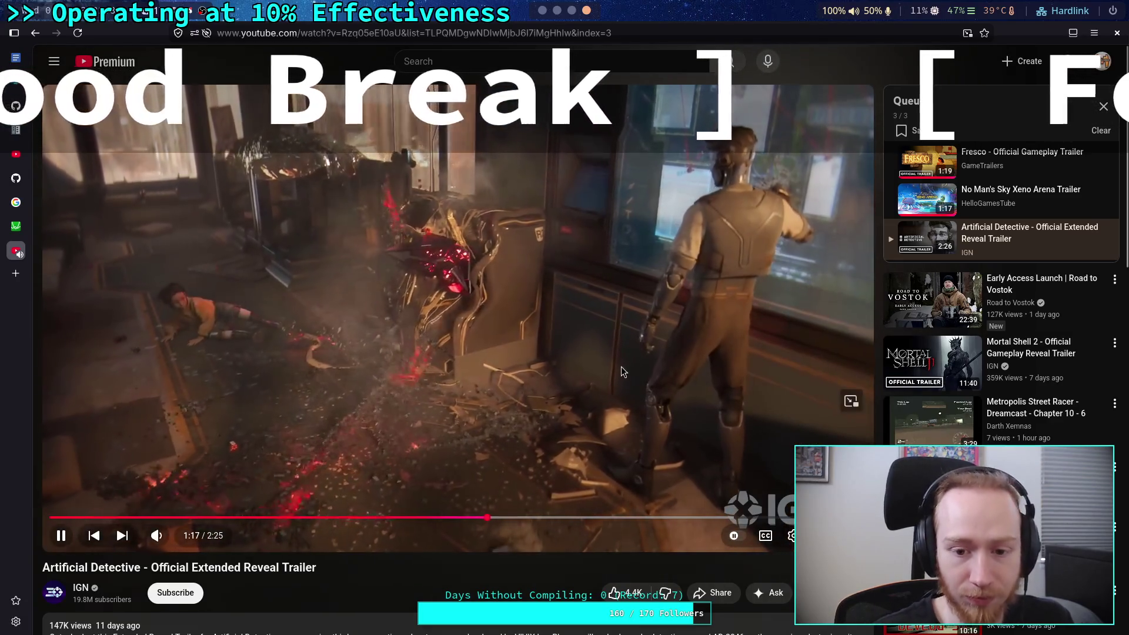
{"action": "key", "text": "space"}
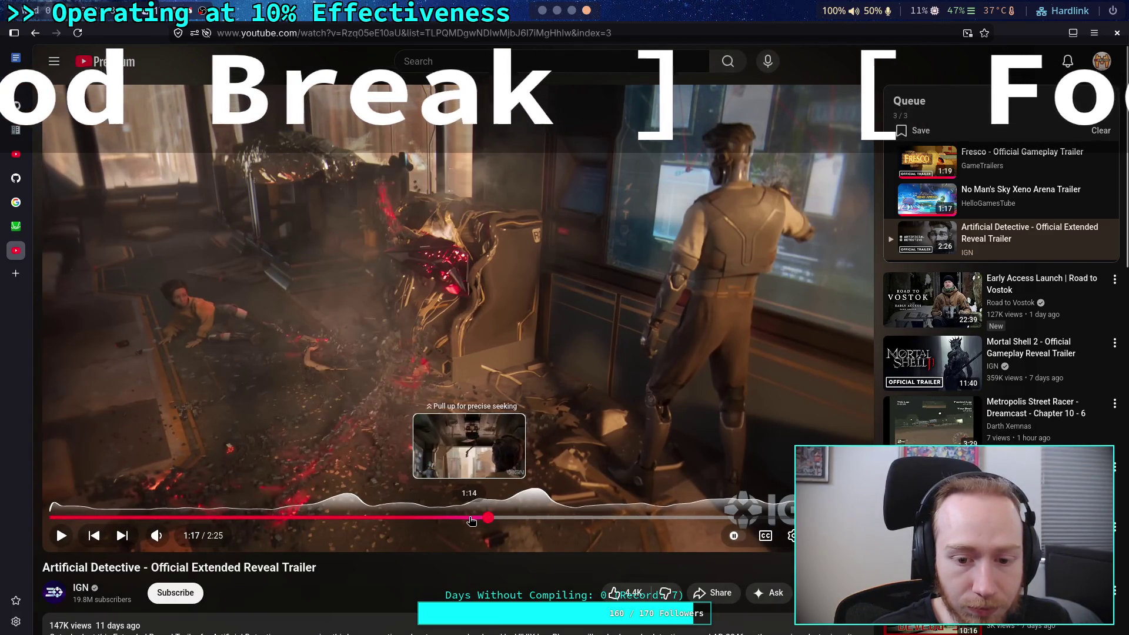
{"action": "left_click", "coordinate": [466, 517]}
{"action": "left_click", "coordinate": [447, 406]}
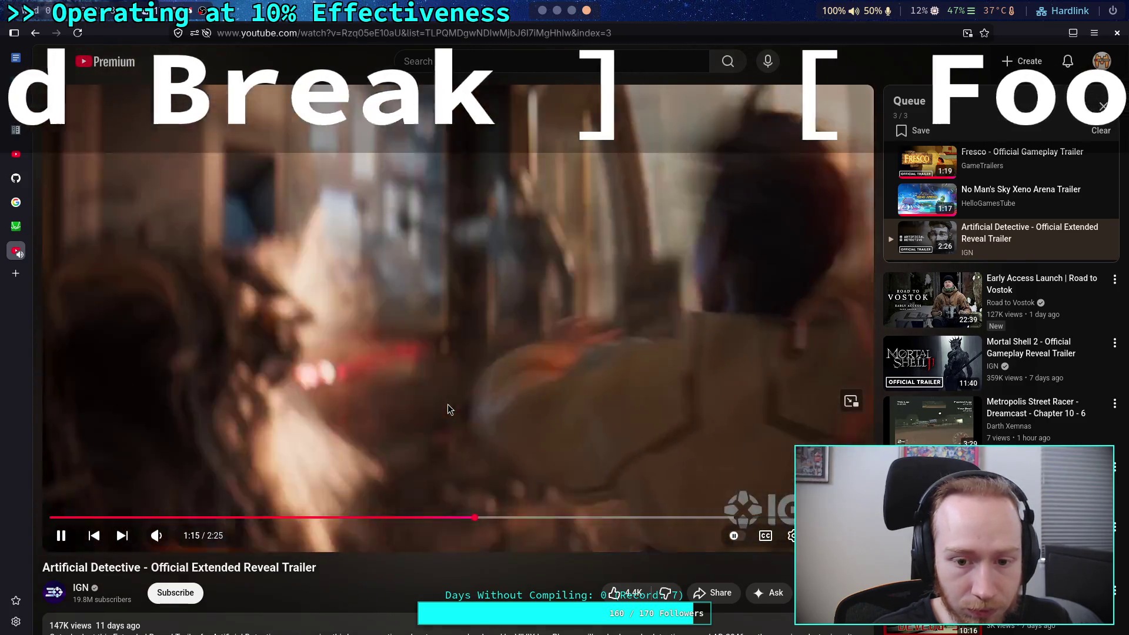
{"action": "left_click", "coordinate": [448, 406]}
{"action": "left_click", "coordinate": [513, 403]}
{"action": "left_click", "coordinate": [513, 406]}
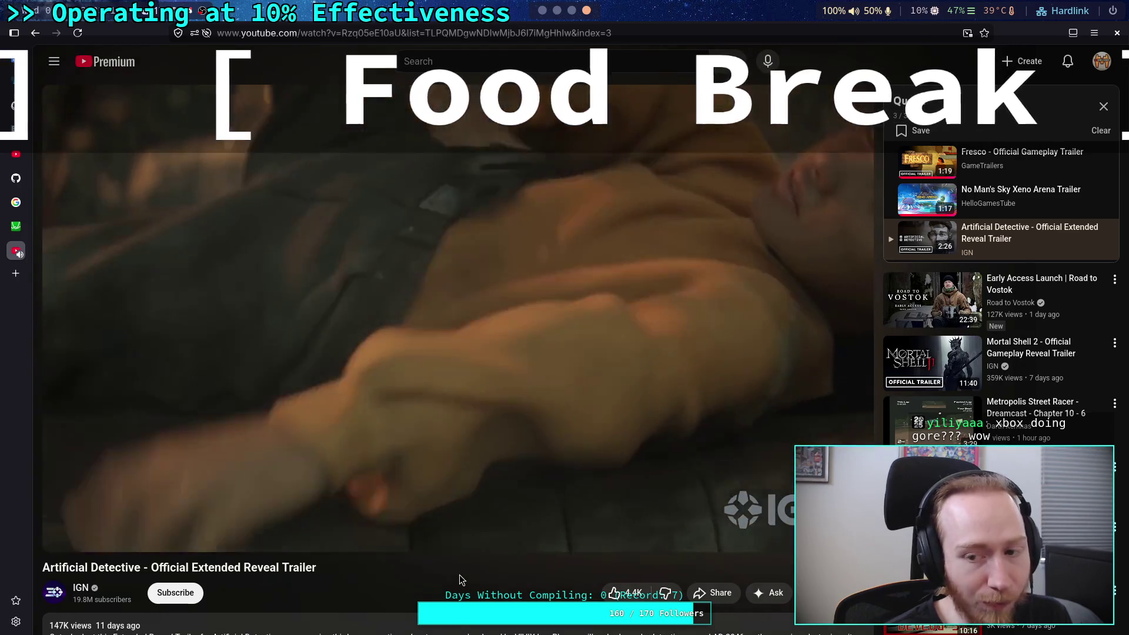
{"action": "scroll", "coordinate": [460, 579], "scroll_direction": "down", "scroll_amount": 2}
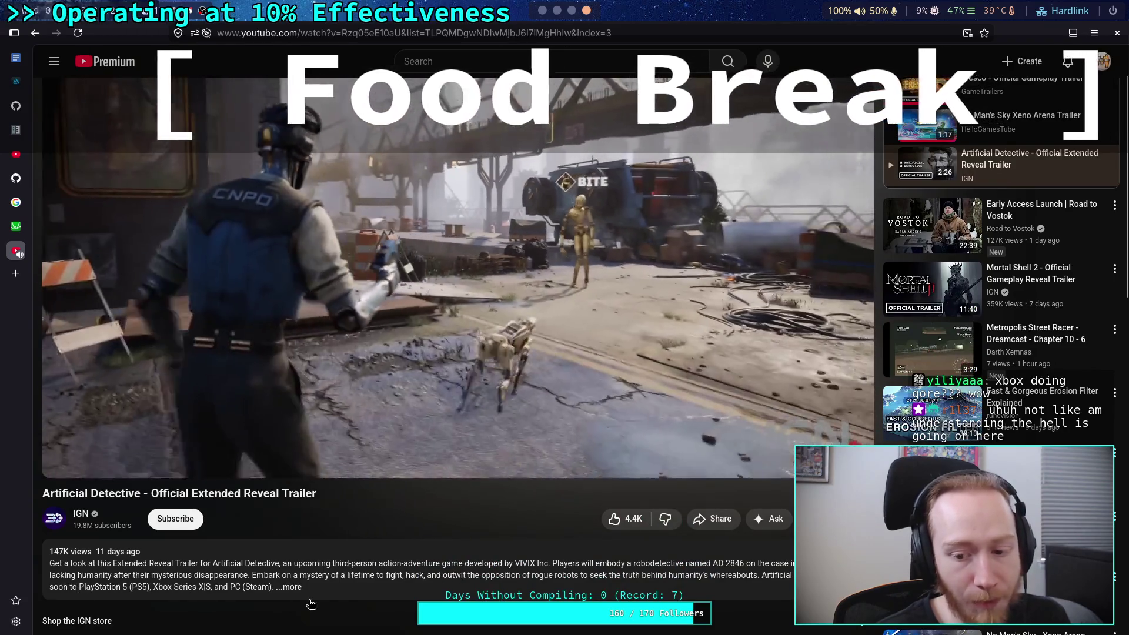
Highlight and deselect the trailer's first comment, then scroll back up to the player and queue.
{"action": "scroll", "coordinate": [321, 606], "scroll_direction": "up", "scroll_amount": 2}
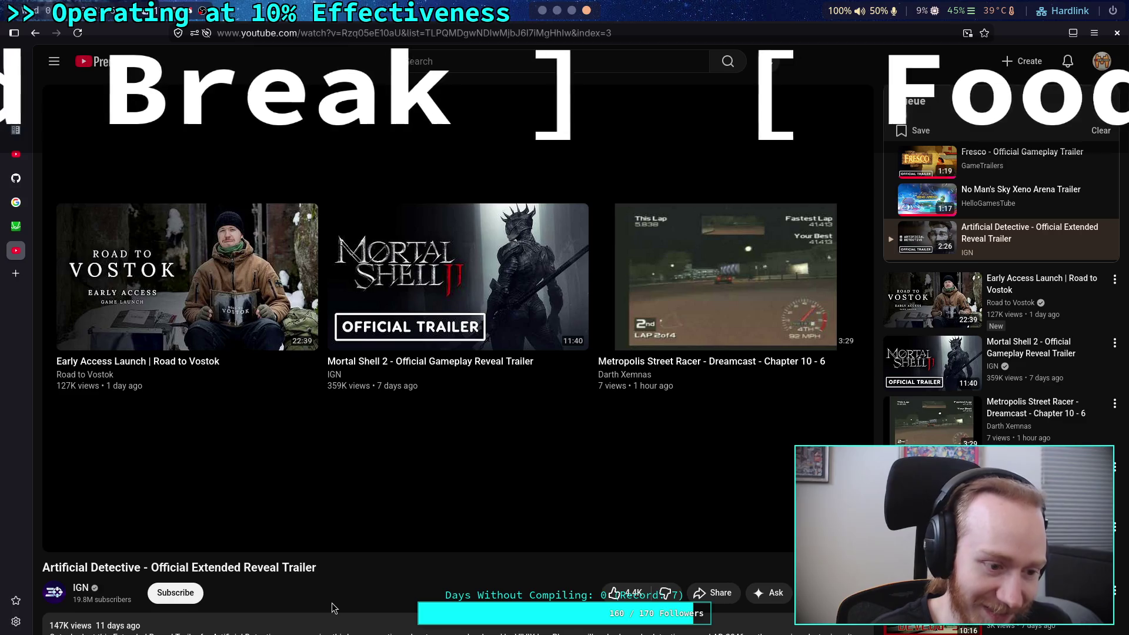
{"action": "scroll", "coordinate": [332, 608], "scroll_direction": "down", "scroll_amount": 5}
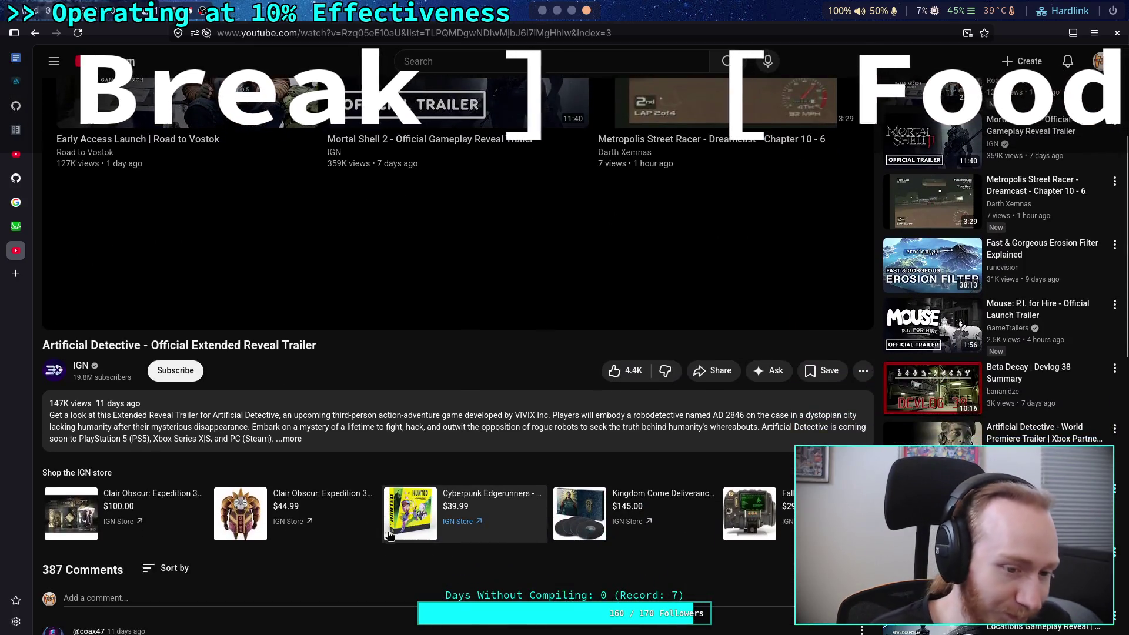
{"action": "scroll", "coordinate": [352, 593], "scroll_direction": "down", "scroll_amount": 1}
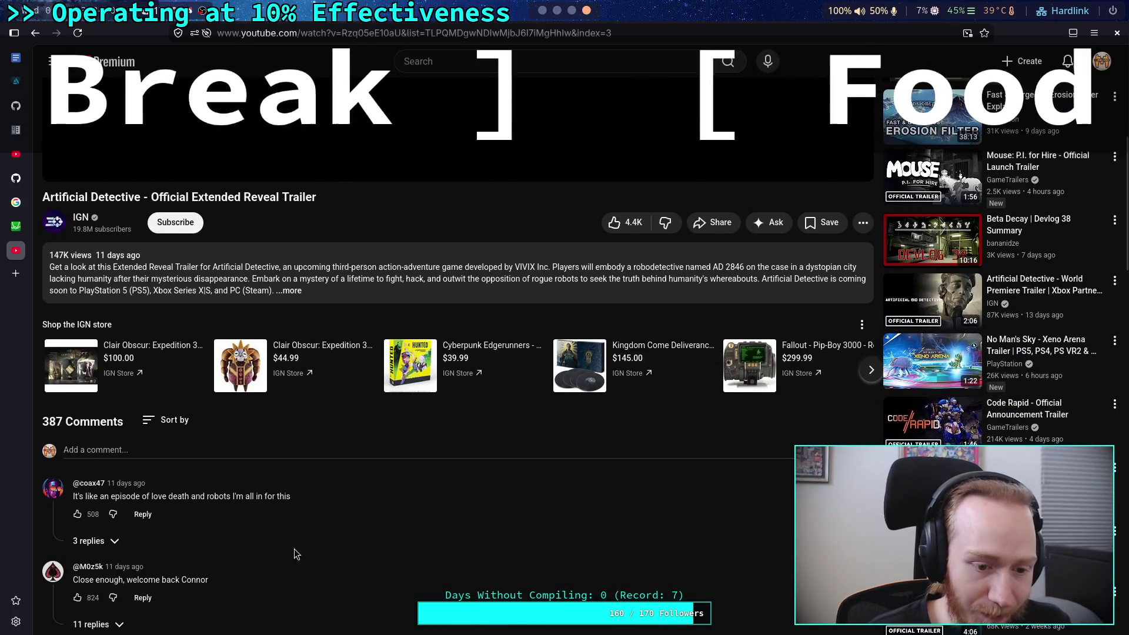
{"action": "left_click_drag", "start_coordinate": [300, 503], "coordinate": [73, 499]}
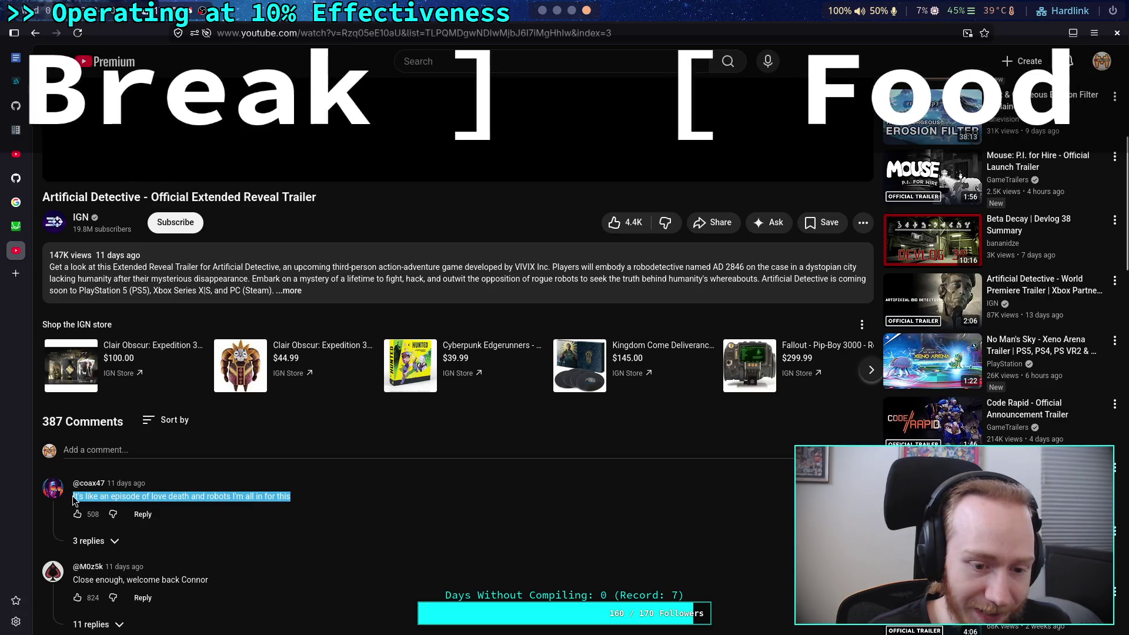
{"action": "left_click", "coordinate": [317, 557]}
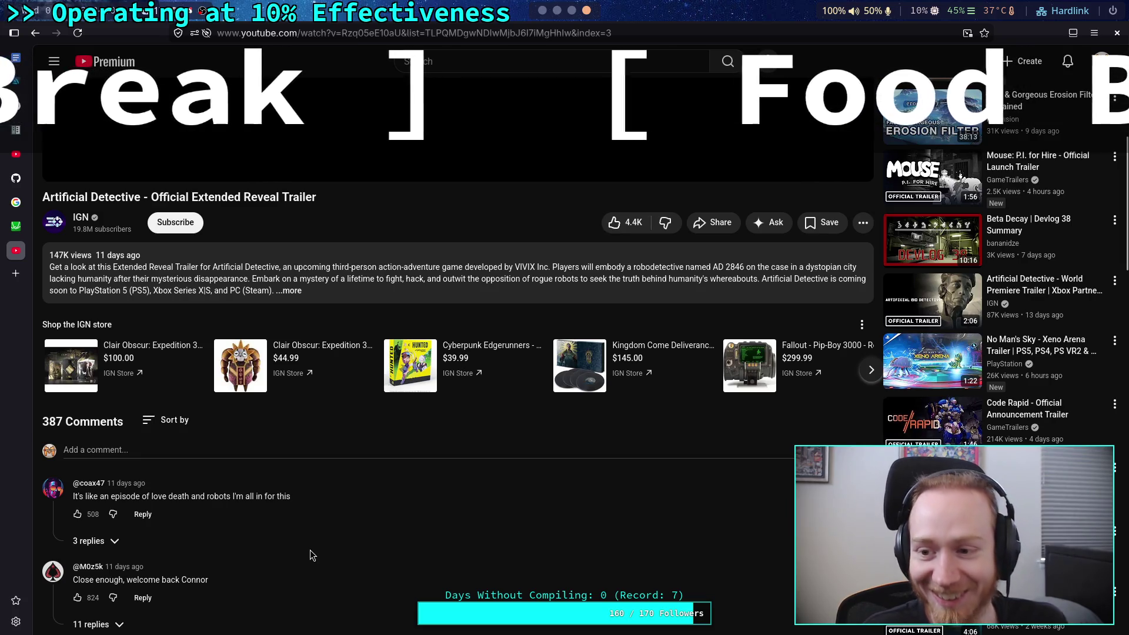
{"action": "scroll", "coordinate": [312, 556], "scroll_direction": "up", "scroll_amount": 4}
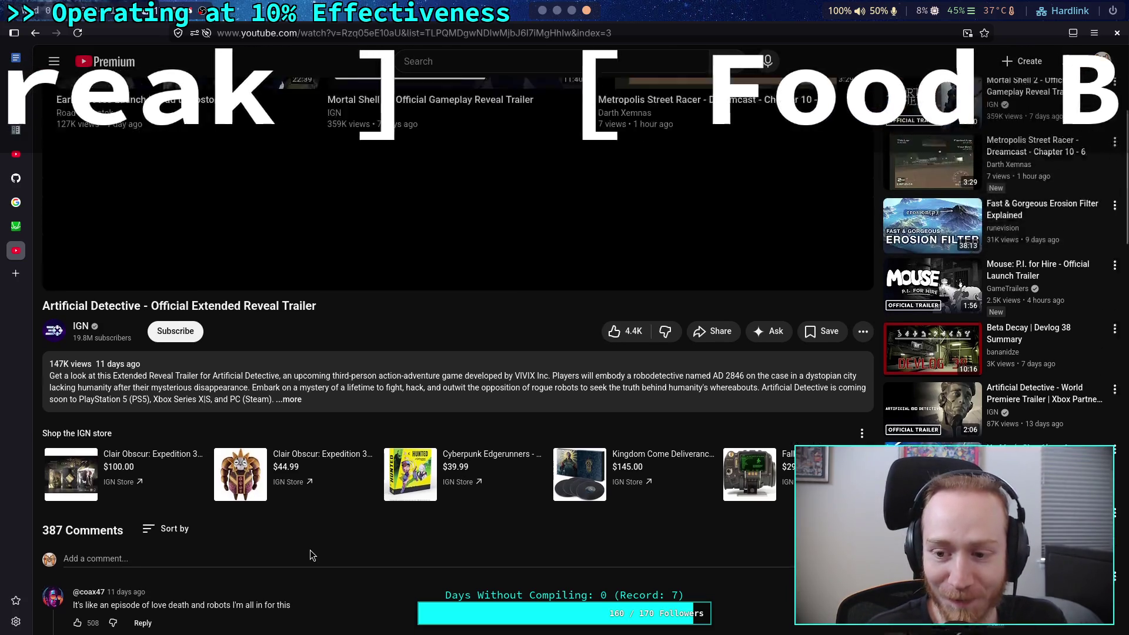
{"action": "scroll", "coordinate": [331, 593], "scroll_direction": "up", "scroll_amount": 3}
{"action": "scroll", "coordinate": [364, 606], "scroll_direction": "down", "scroll_amount": 4}
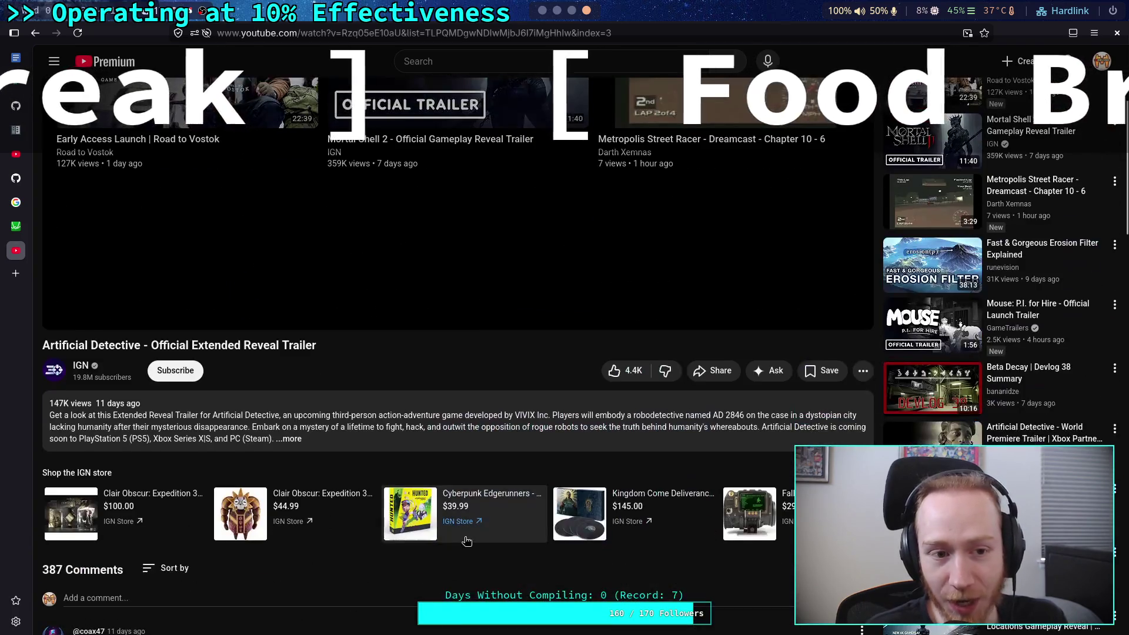
{"action": "scroll", "coordinate": [488, 518], "scroll_direction": "up", "scroll_amount": 2}
{"action": "scroll", "coordinate": [478, 412], "scroll_direction": "down", "scroll_amount": 2}
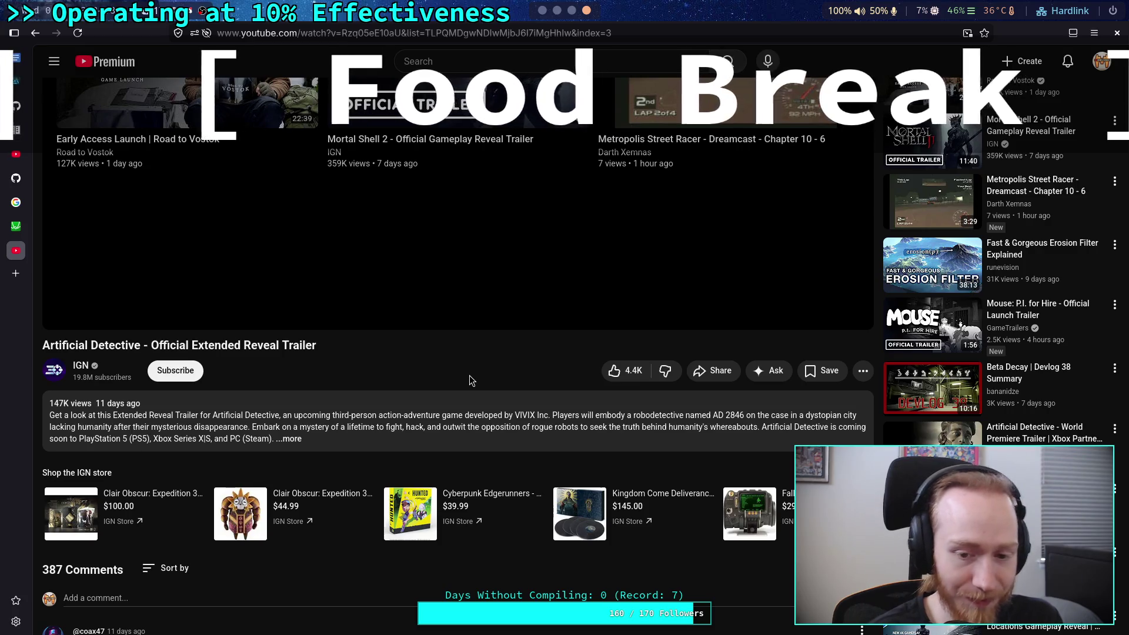
{"action": "scroll", "coordinate": [340, 394], "scroll_direction": "up", "scroll_amount": 3}
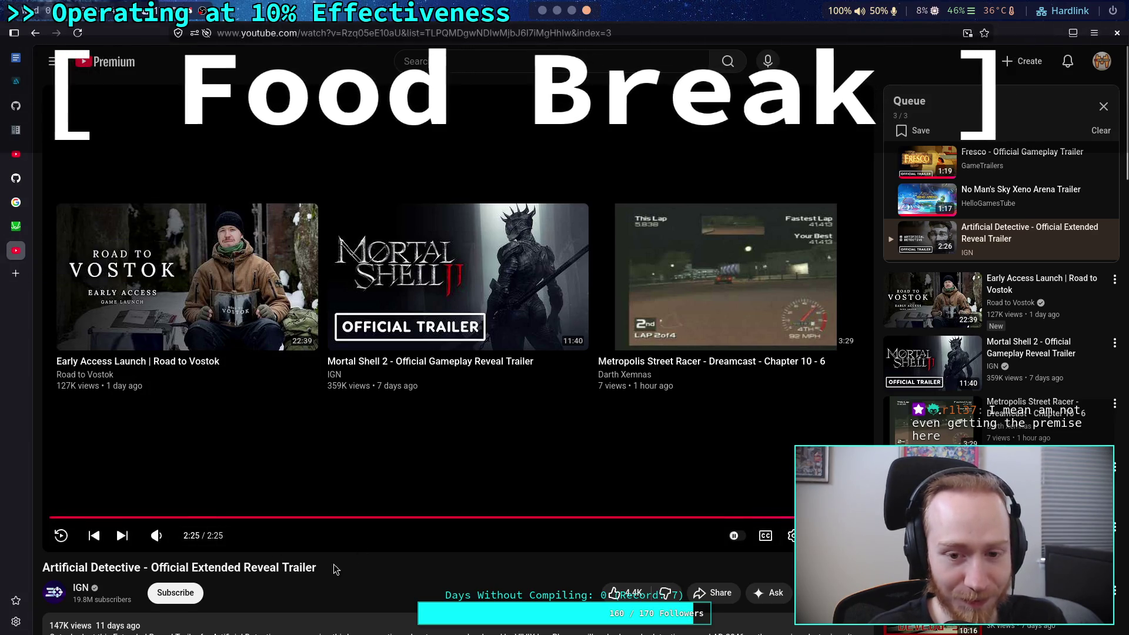
Close the YouTube tab and return to Godot's CrawlerLeg.gd script editor.
{"action": "middle_click", "coordinate": [9, 250]}
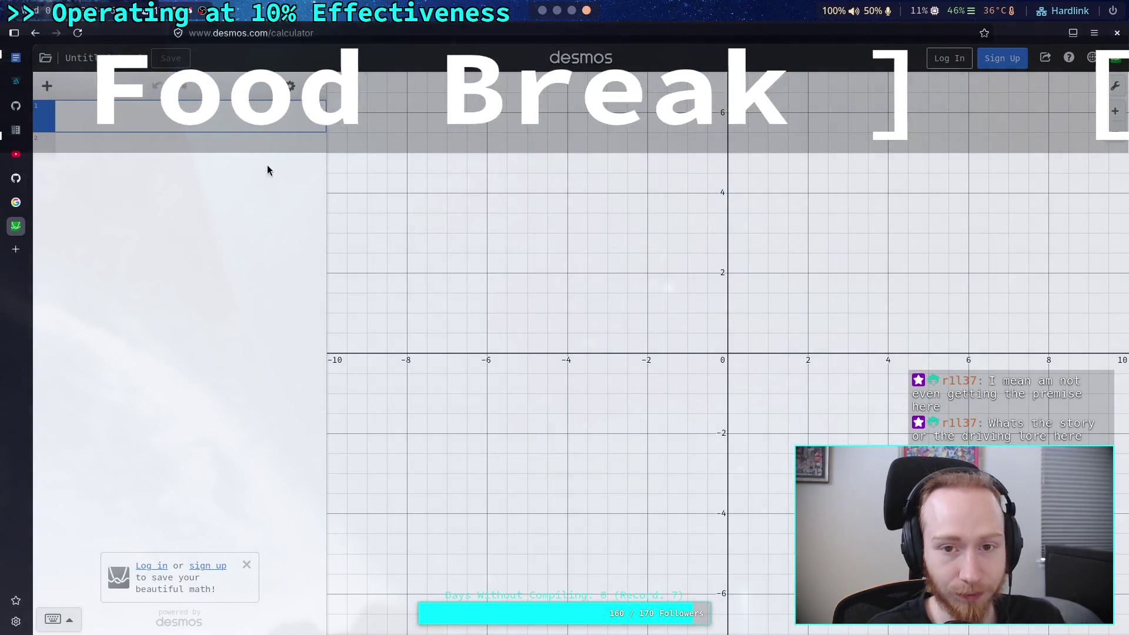
{"action": "left_click", "coordinate": [552, 11]}
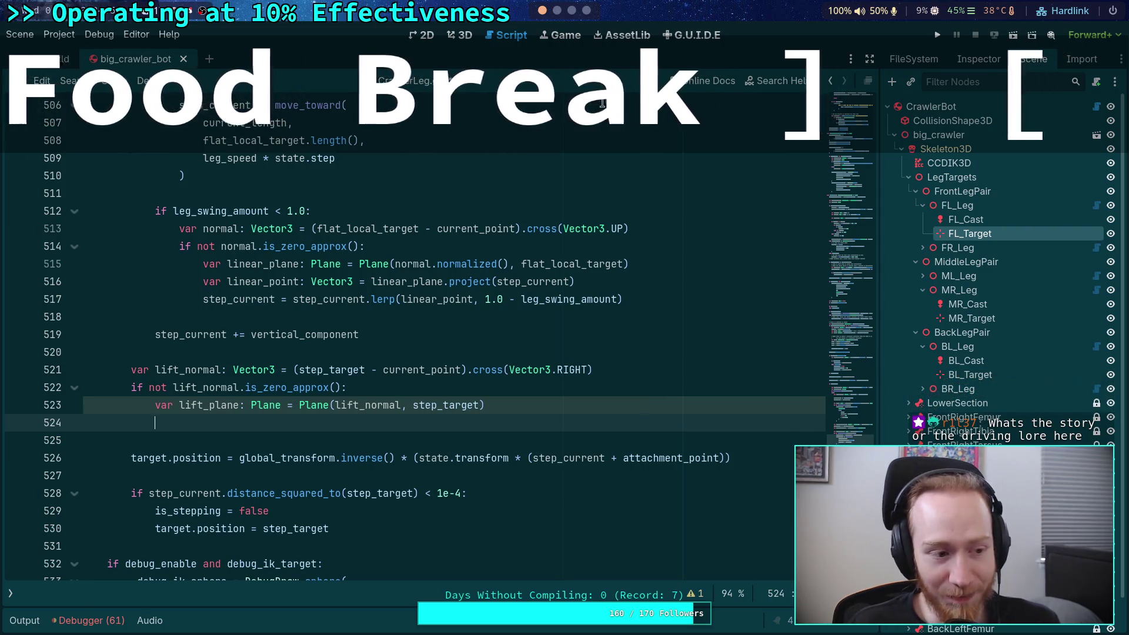
{"action": "left_click", "coordinate": [586, 10]}
{"action": "left_click", "coordinate": [572, 10]}
{"action": "left_click", "coordinate": [587, 10]}
{"action": "left_click", "coordinate": [542, 10]}
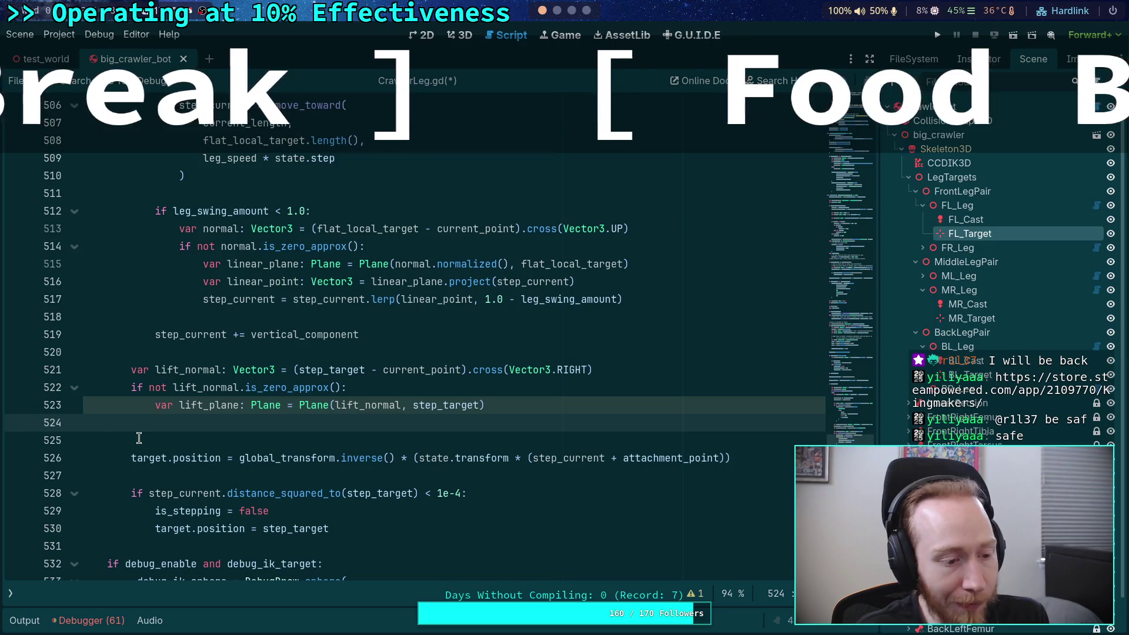
Scroll down the page in the browser.
{"action": "scroll", "coordinate": [579, 17], "scroll_direction": "down", "scroll_amount": 3}
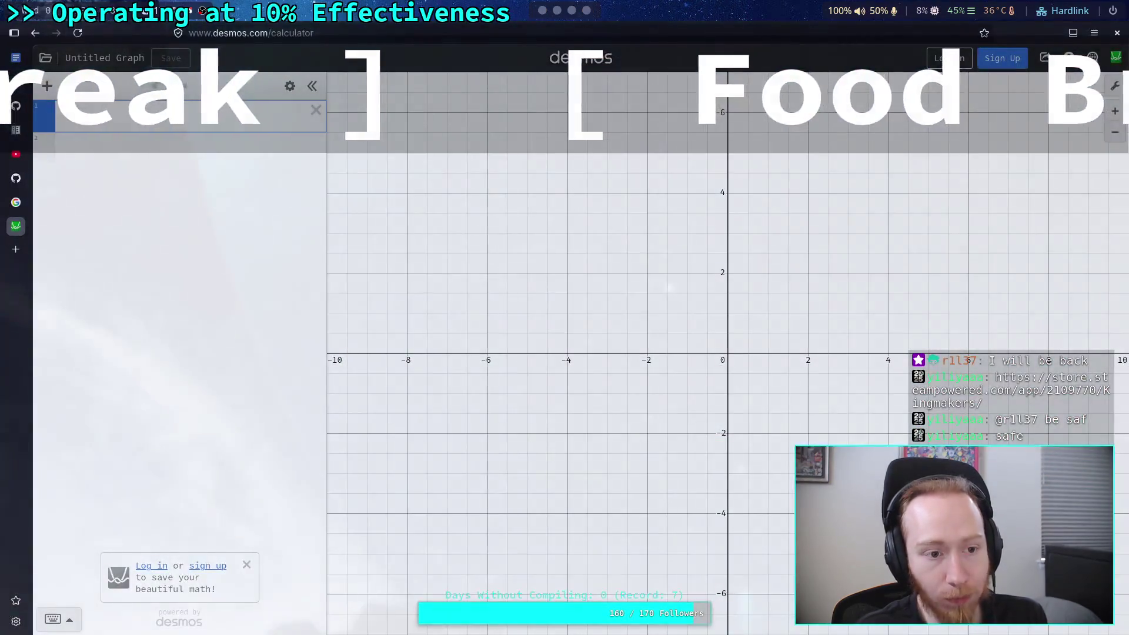
Load the Kingmakers Steam store page from the pasted link and browse its gallery screenshots.
{"action": "type", "text": "https://store.steampowered.com/app/2109770/Kingmakers/"}
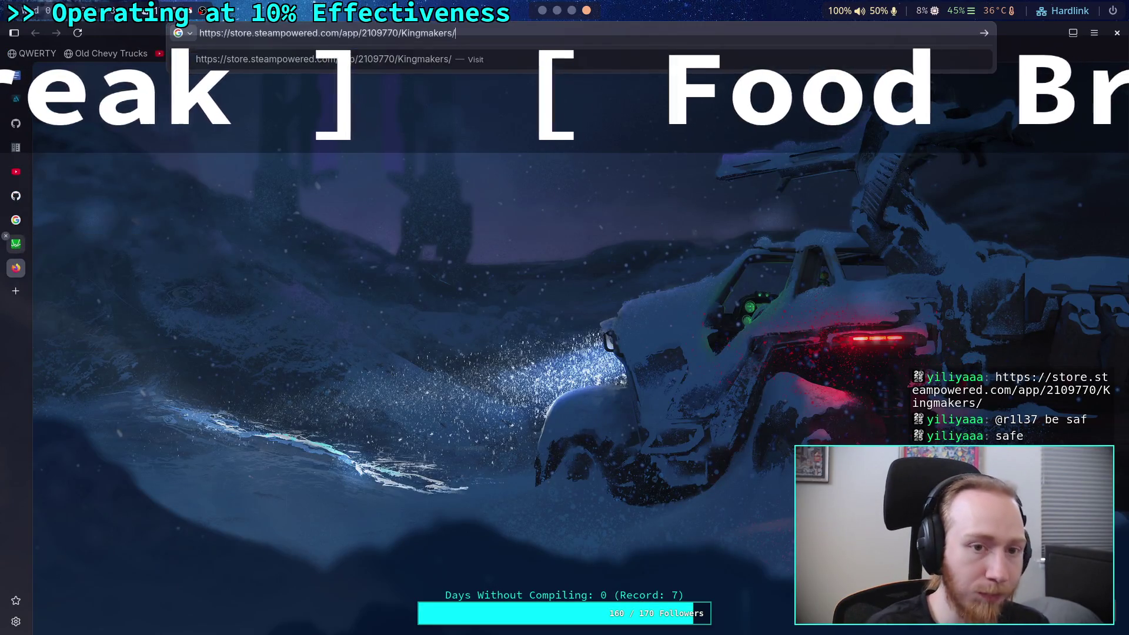
{"action": "key", "text": "Return"}
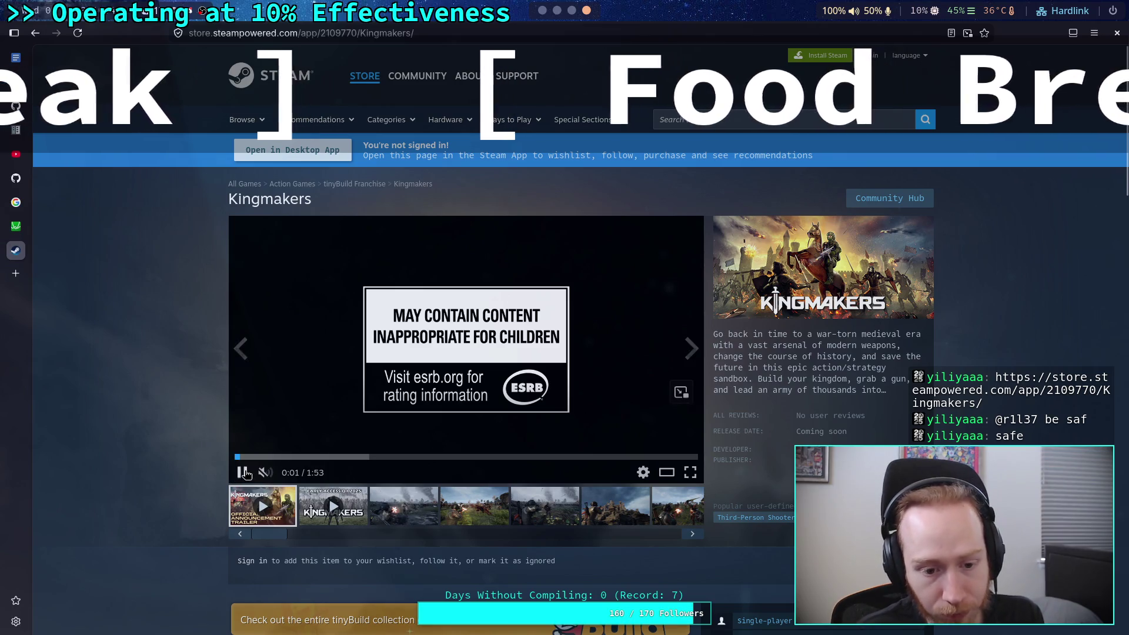
{"action": "left_click", "coordinate": [433, 517]}
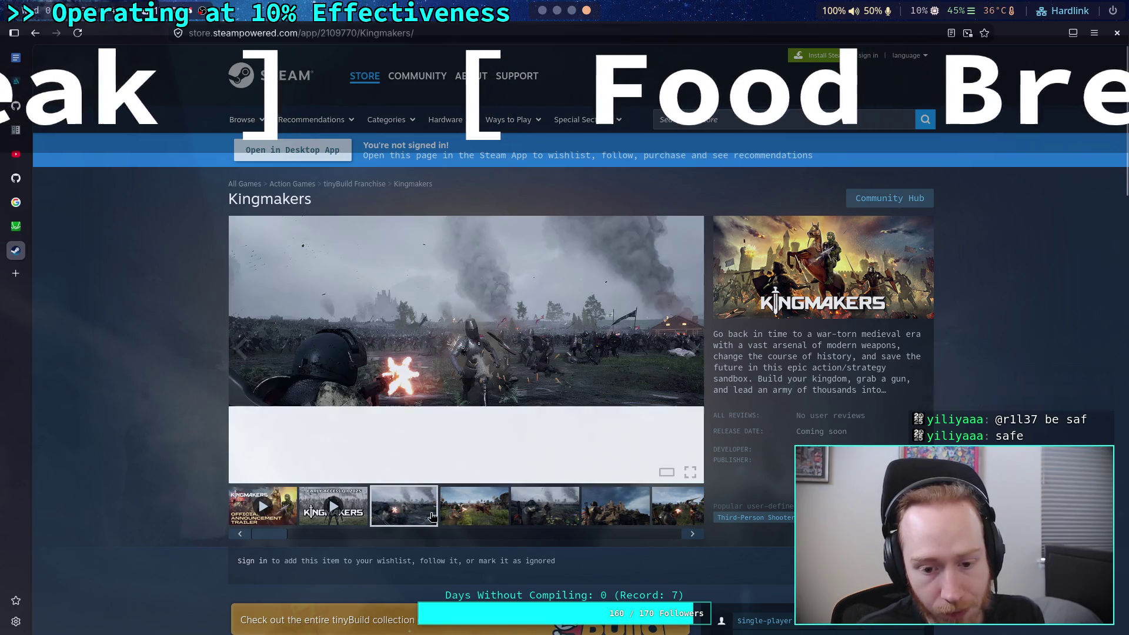
{"action": "left_click", "coordinate": [466, 504]}
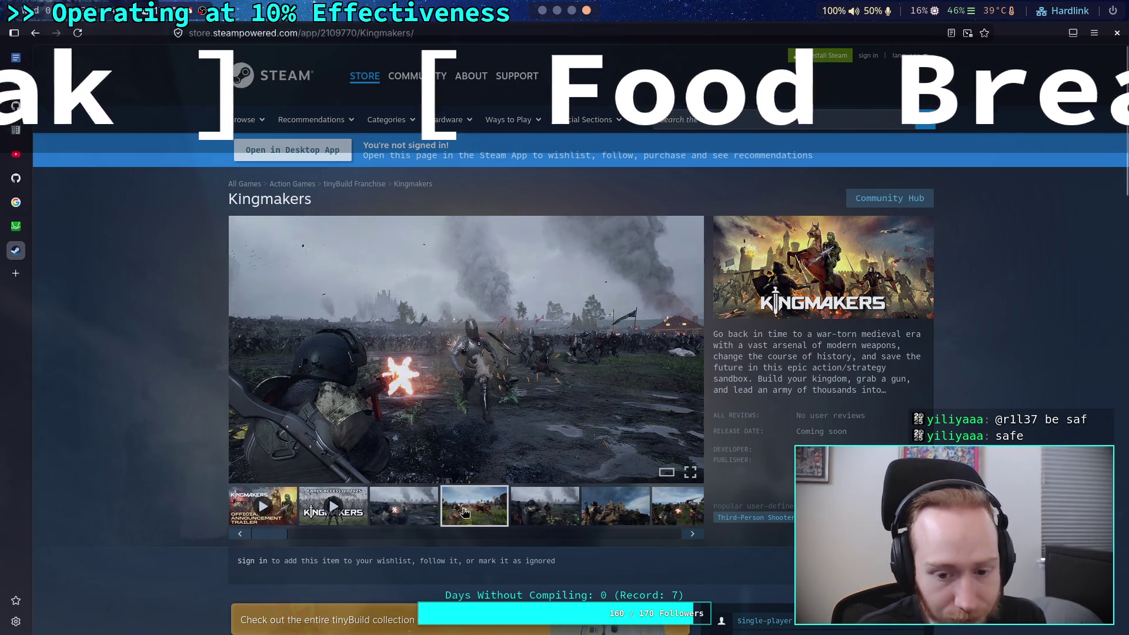
{"action": "left_click", "coordinate": [548, 509]}
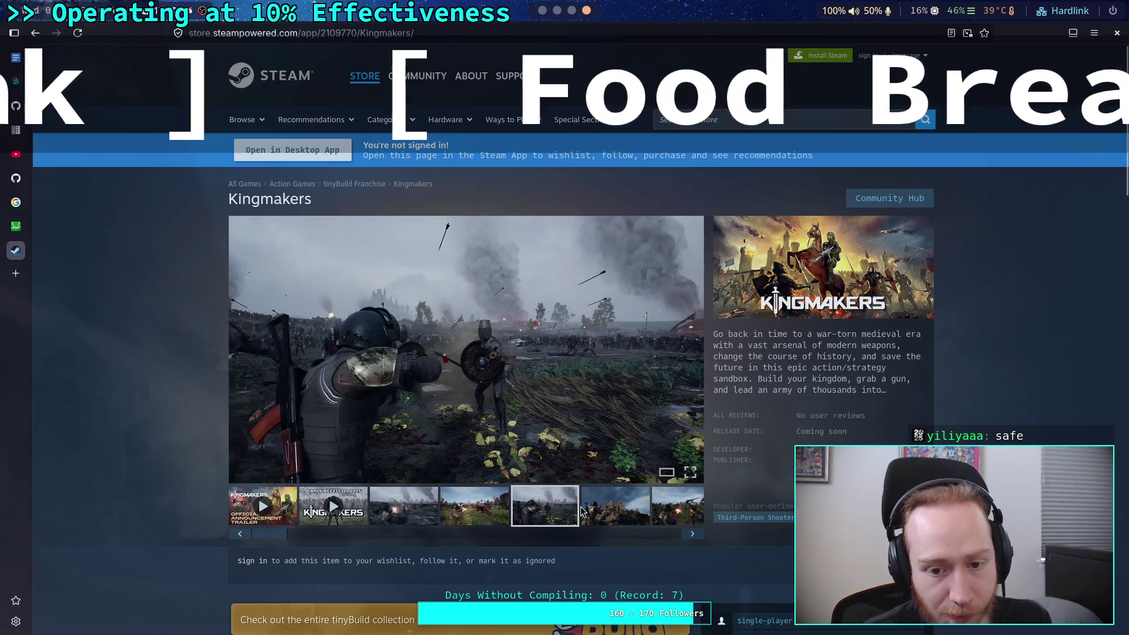
{"action": "left_click", "coordinate": [254, 512]}
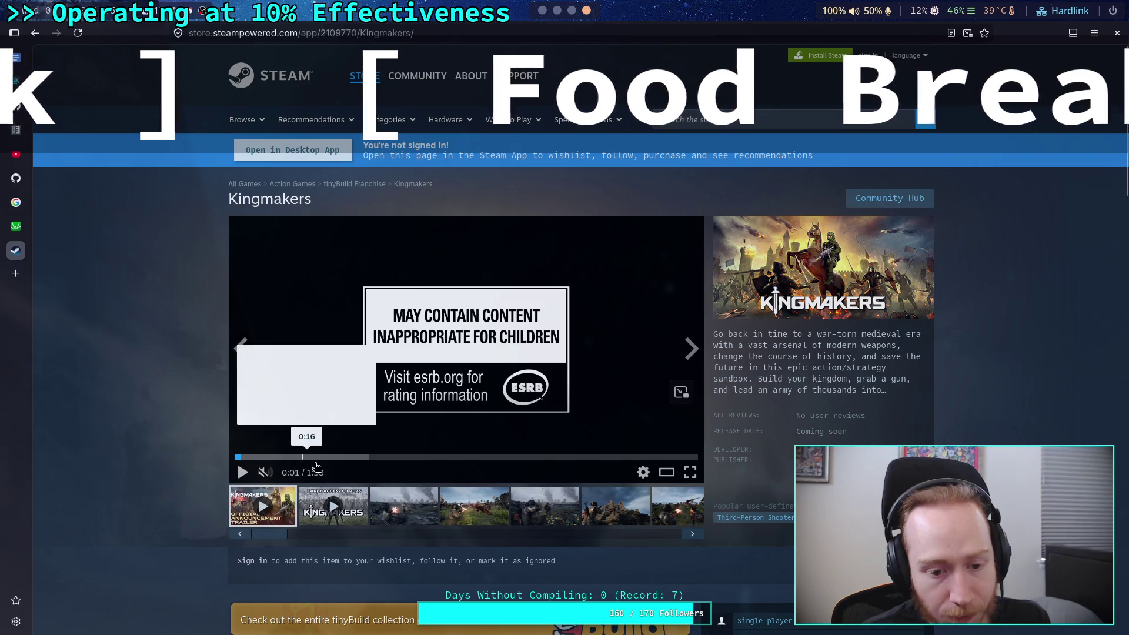
Scrub the Kingmakers trailer between 1:08 and 1:24, then pause it.
{"action": "left_click", "coordinate": [328, 457]}
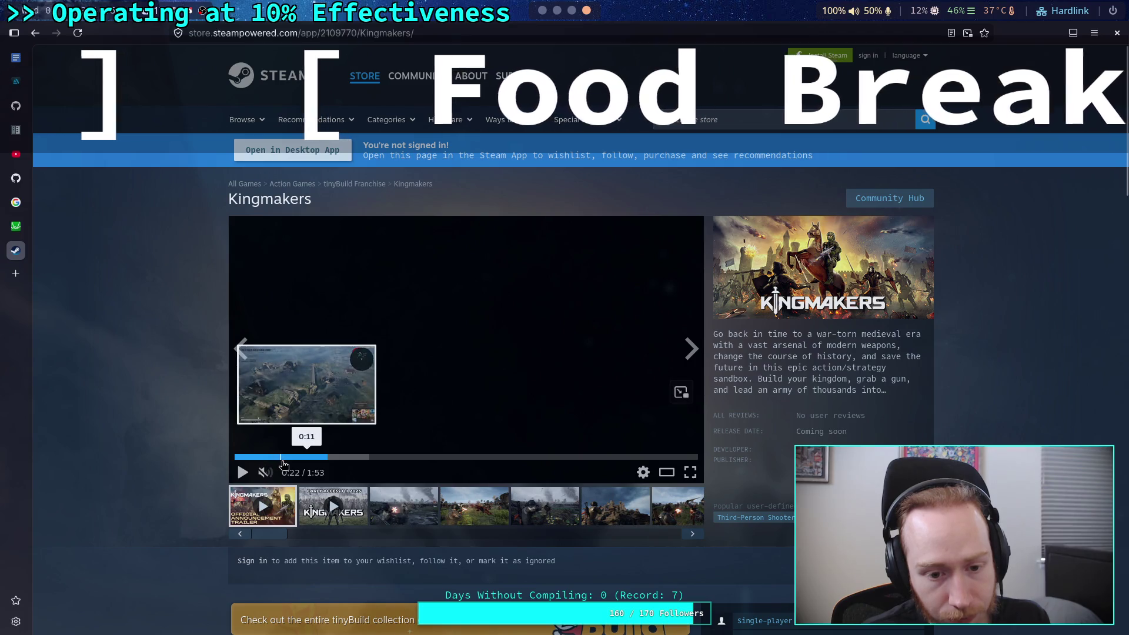
{"action": "left_click_drag", "start_coordinate": [293, 463], "coordinate": [455, 462]}
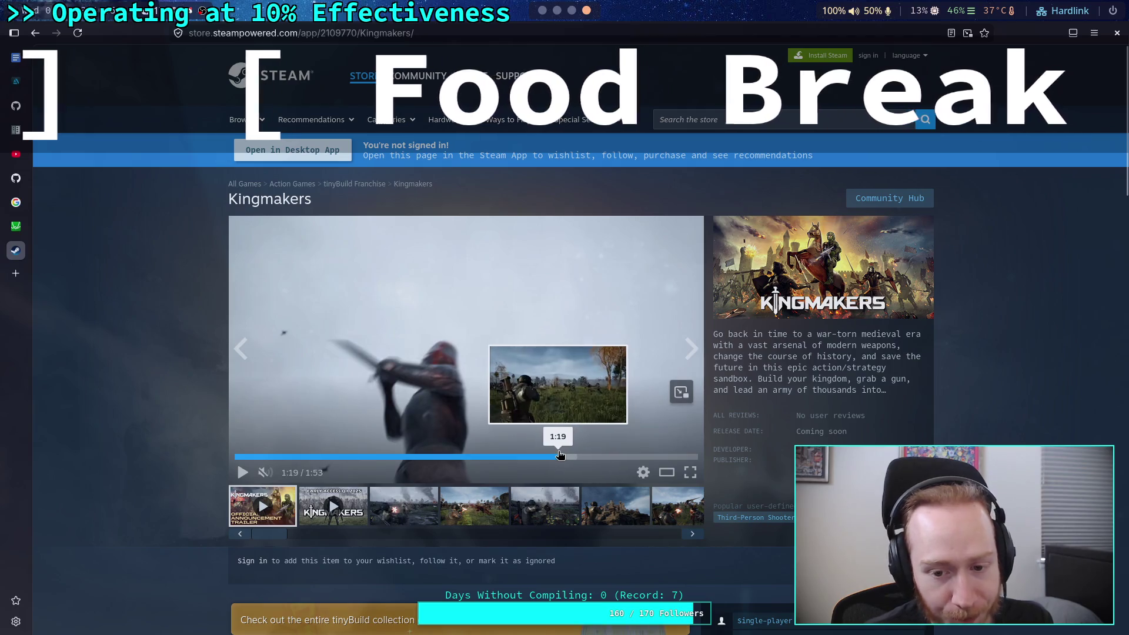
{"action": "left_click", "coordinate": [560, 456]}
{"action": "left_click", "coordinate": [548, 457]}
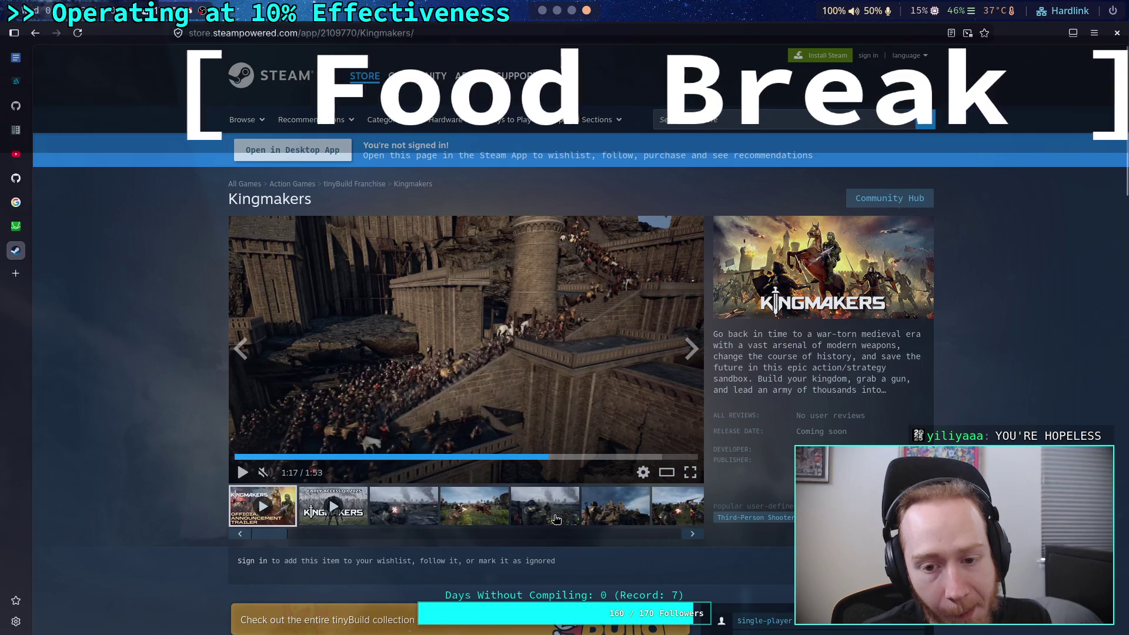
{"action": "left_click", "coordinate": [514, 456]}
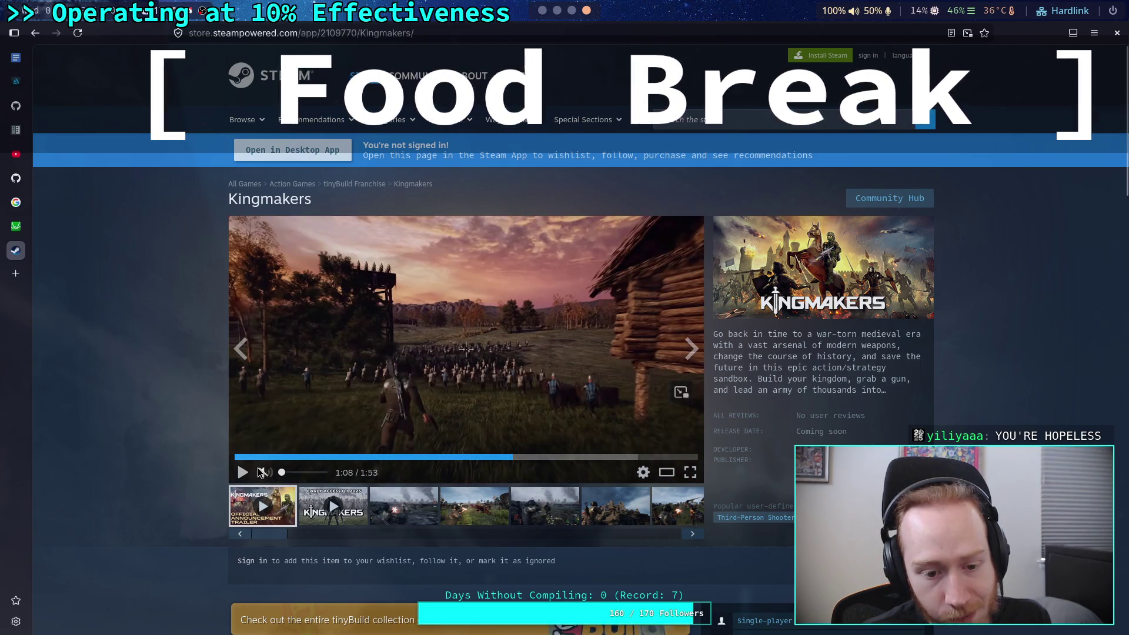
{"action": "left_click", "coordinate": [243, 473]}
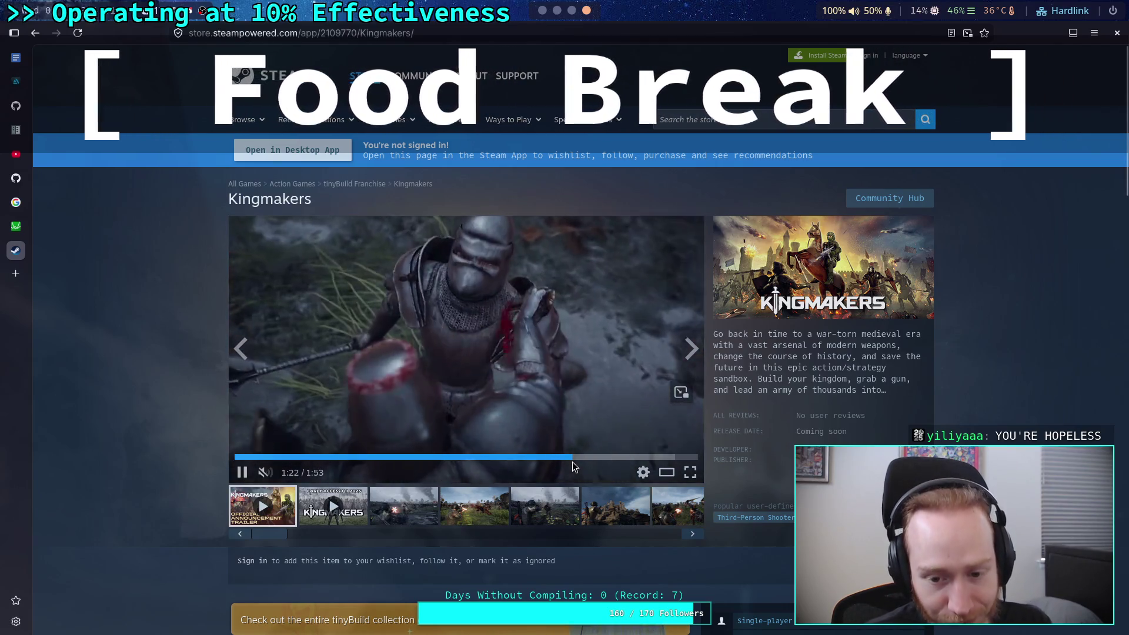
{"action": "left_click", "coordinate": [573, 458]}
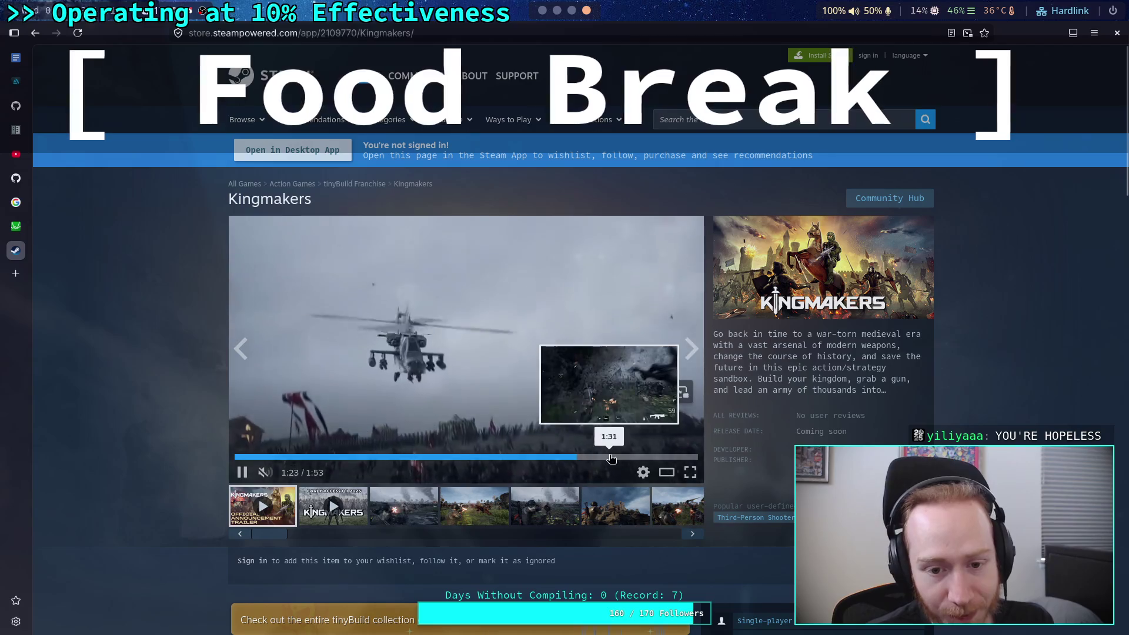
{"action": "left_click", "coordinate": [242, 473]}
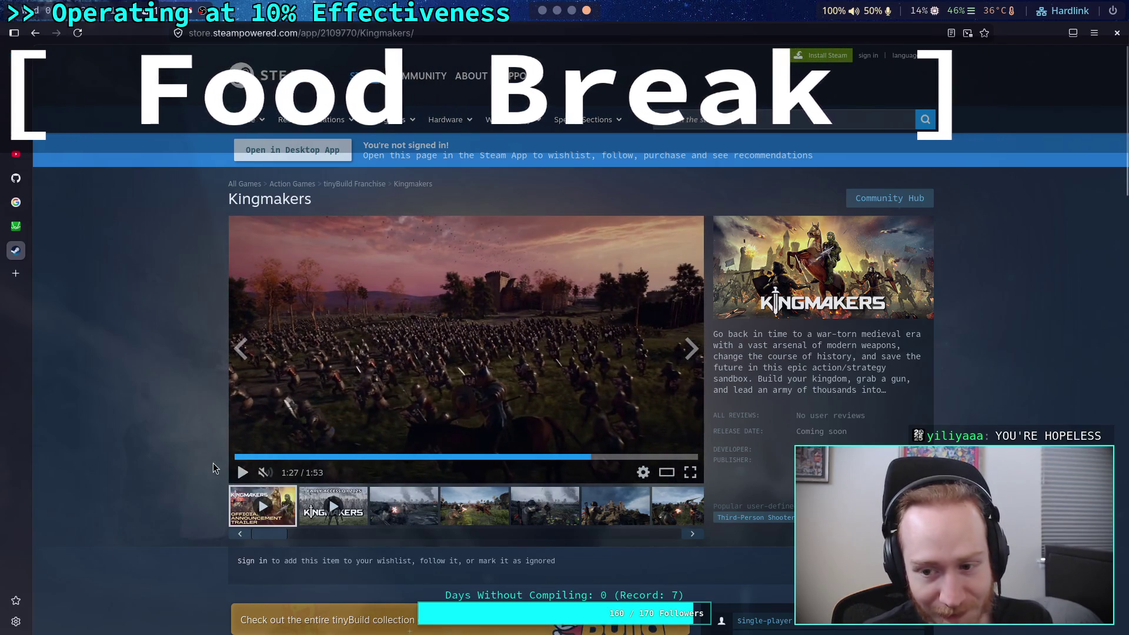
Open the tinyBuild publisher page in a new tab and switch to it.
{"action": "scroll", "coordinate": [213, 464], "scroll_direction": "down", "scroll_amount": 3}
{"action": "scroll", "coordinate": [213, 464], "scroll_direction": "down", "scroll_amount": 3}
{"action": "scroll", "coordinate": [213, 463], "scroll_direction": "up", "scroll_amount": 2}
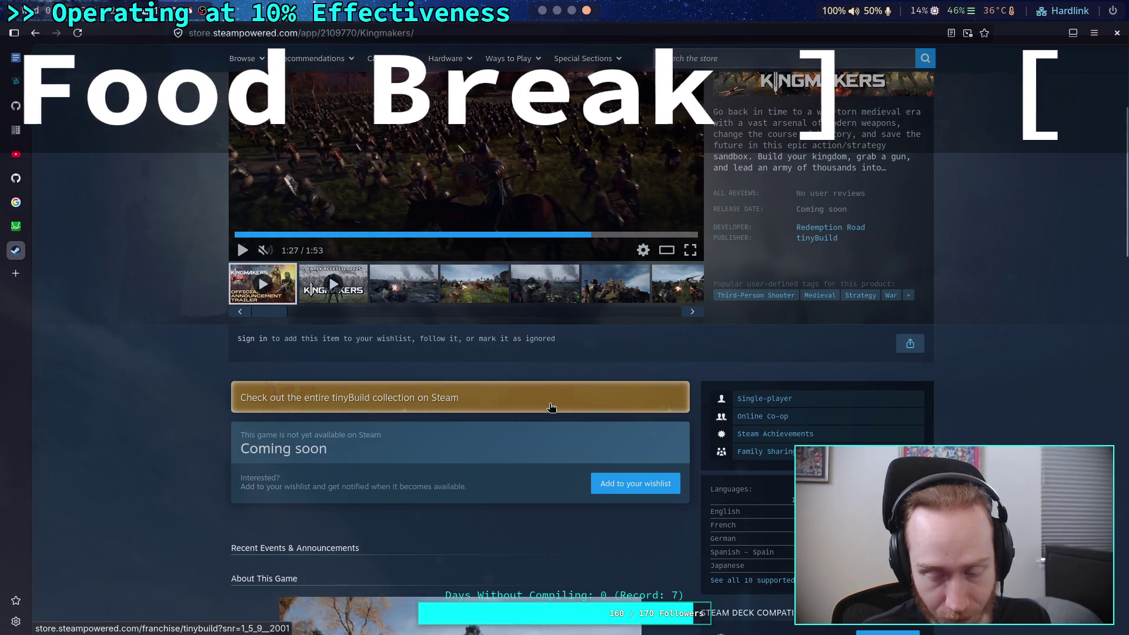
{"action": "right_click", "coordinate": [821, 241]}
{"action": "left_click", "coordinate": [841, 246]}
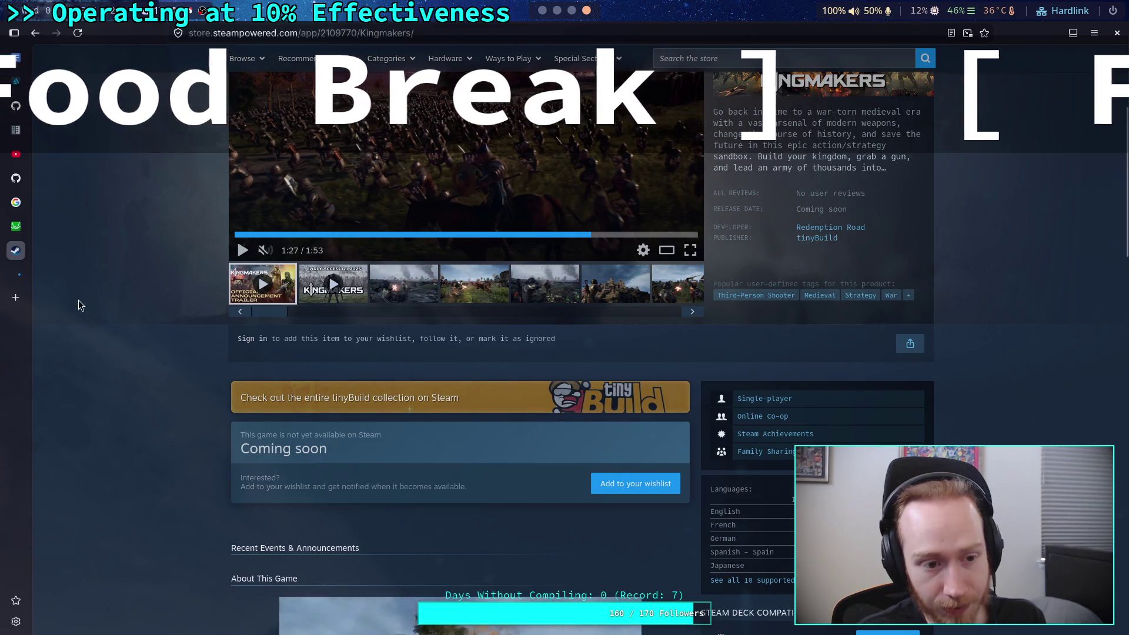
{"action": "left_click", "coordinate": [19, 280]}
{"action": "scroll", "coordinate": [183, 394], "scroll_direction": "down", "scroll_amount": 3}
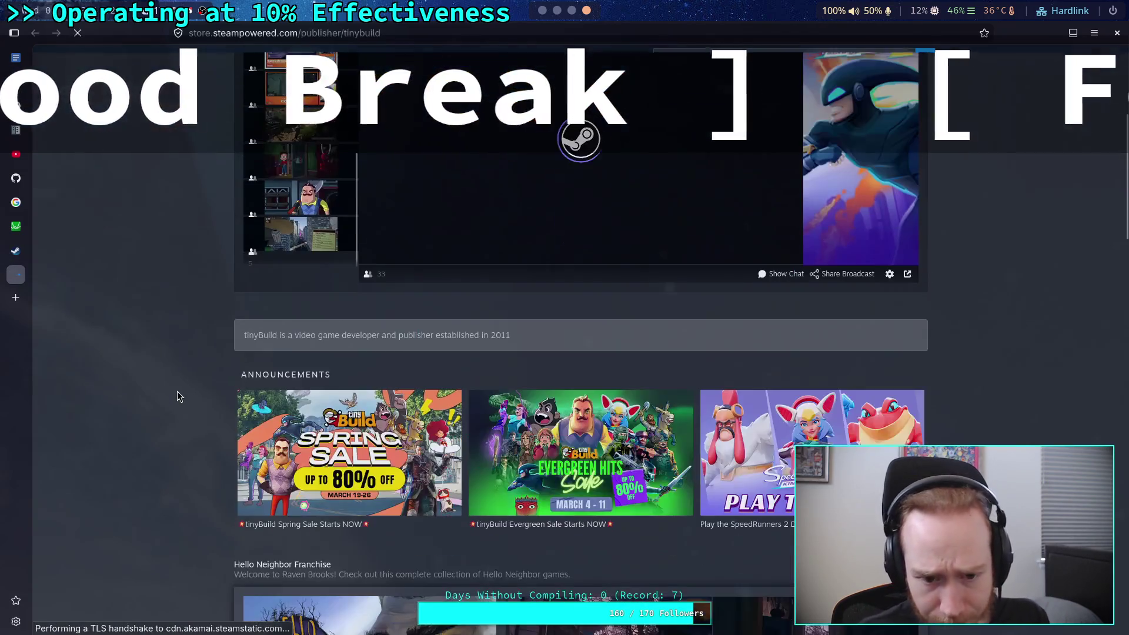
{"action": "scroll", "coordinate": [178, 392], "scroll_direction": "down", "scroll_amount": 2}
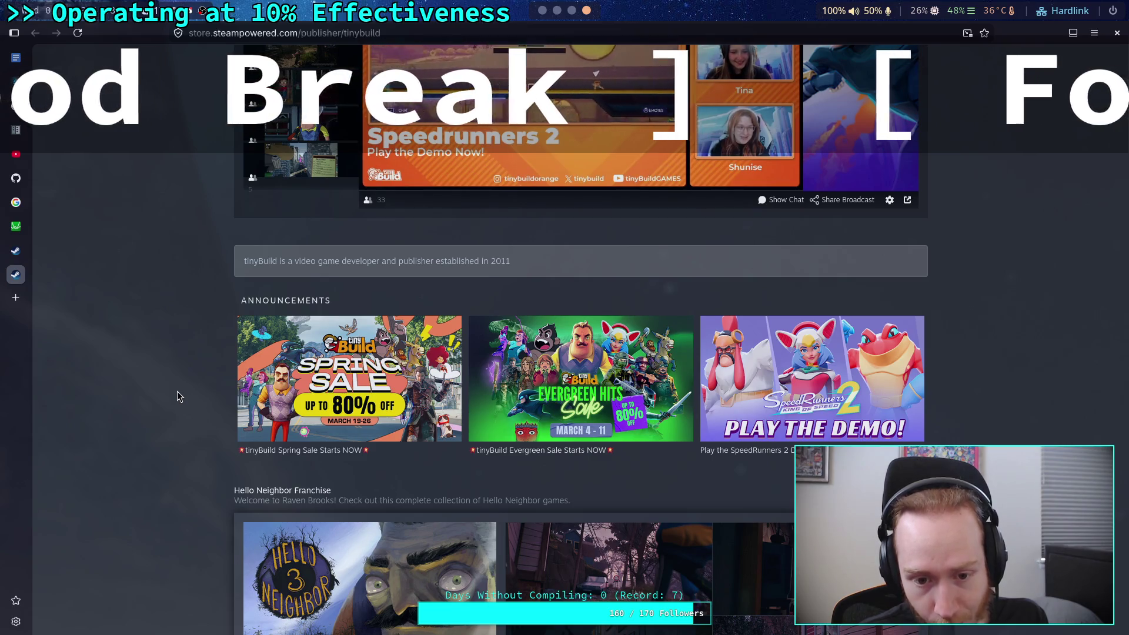
Scroll past Announcements and Hello Neighbor to the Kill It With Fire VR entry in New Releases.
{"action": "scroll", "coordinate": [178, 392], "scroll_direction": "down", "scroll_amount": 4}
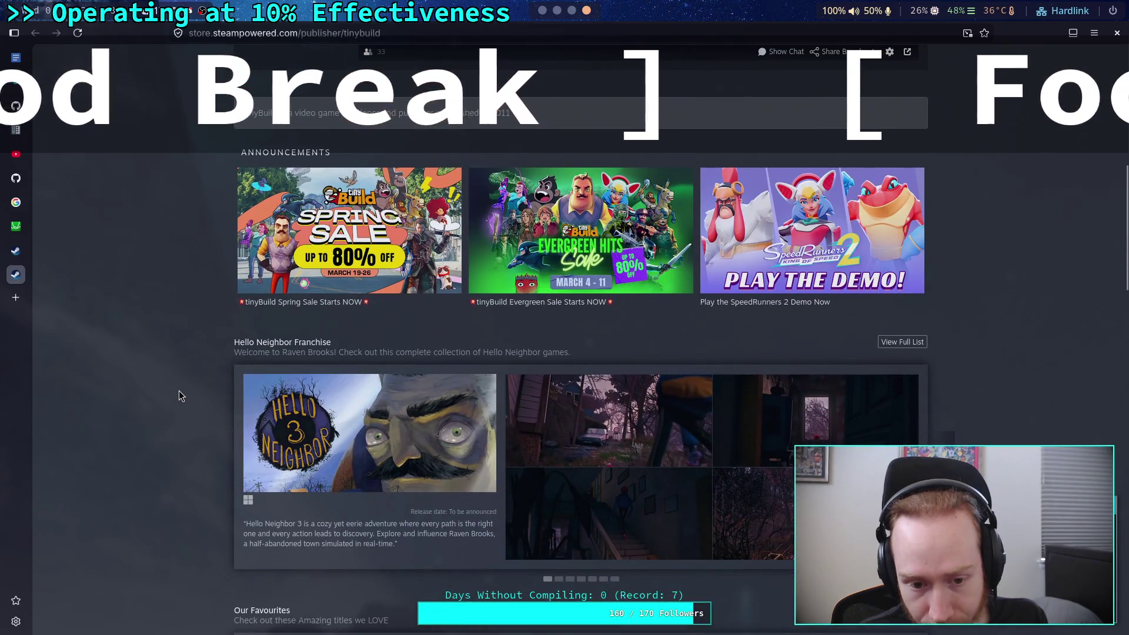
{"action": "scroll", "coordinate": [178, 390], "scroll_direction": "down", "scroll_amount": 5}
{"action": "scroll", "coordinate": [179, 390], "scroll_direction": "down", "scroll_amount": 10}
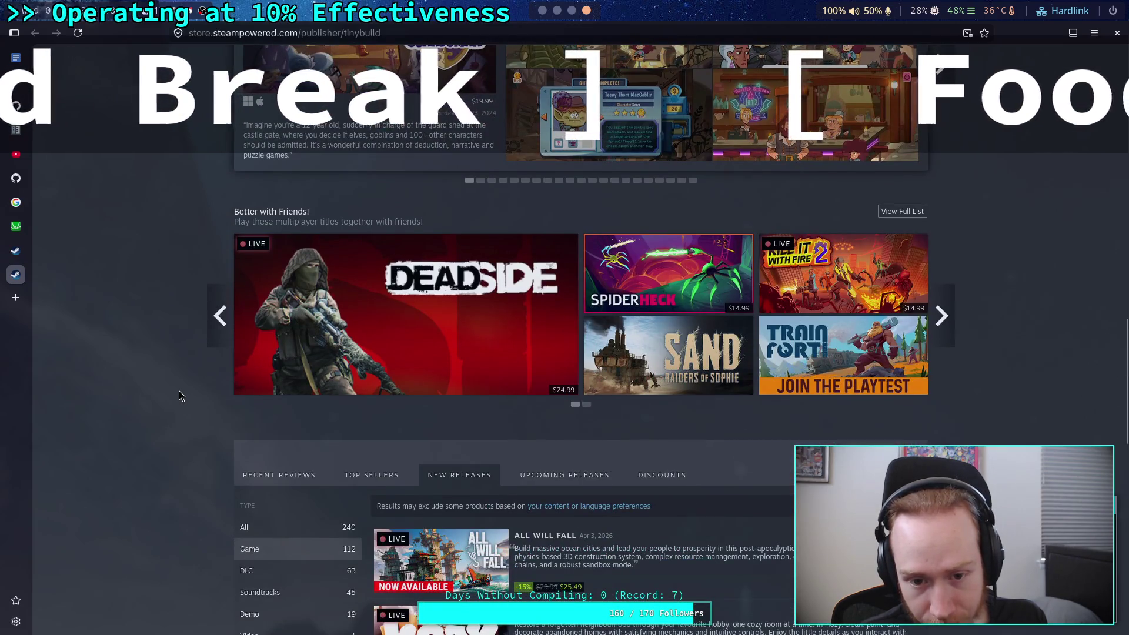
{"action": "scroll", "coordinate": [179, 391], "scroll_direction": "down", "scroll_amount": 7}
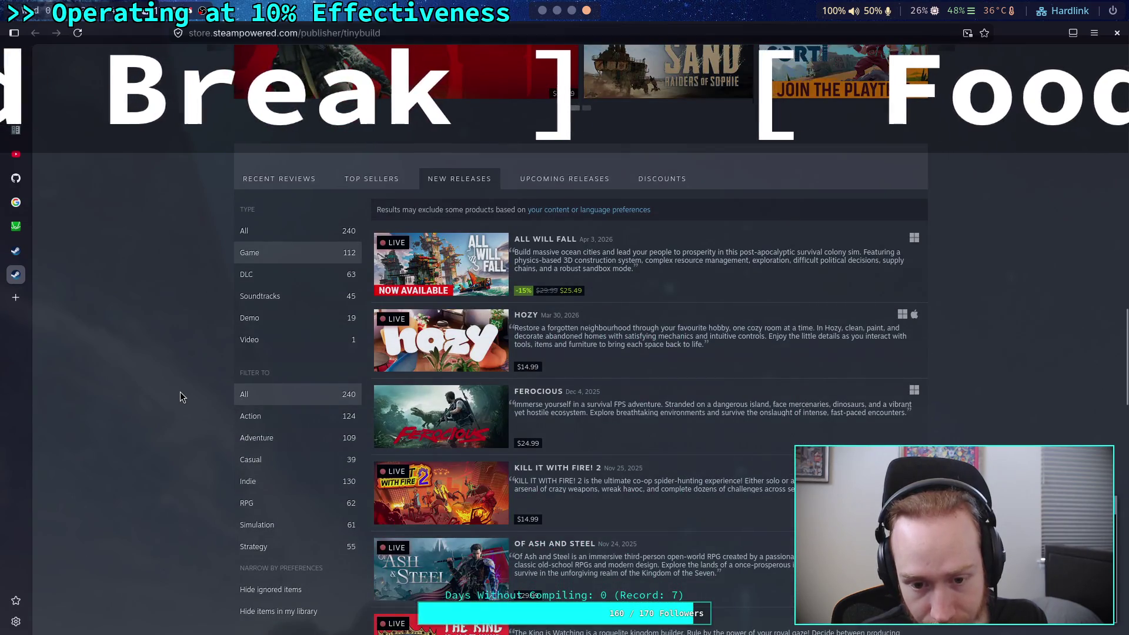
{"action": "scroll", "coordinate": [180, 392], "scroll_direction": "down", "scroll_amount": 5}
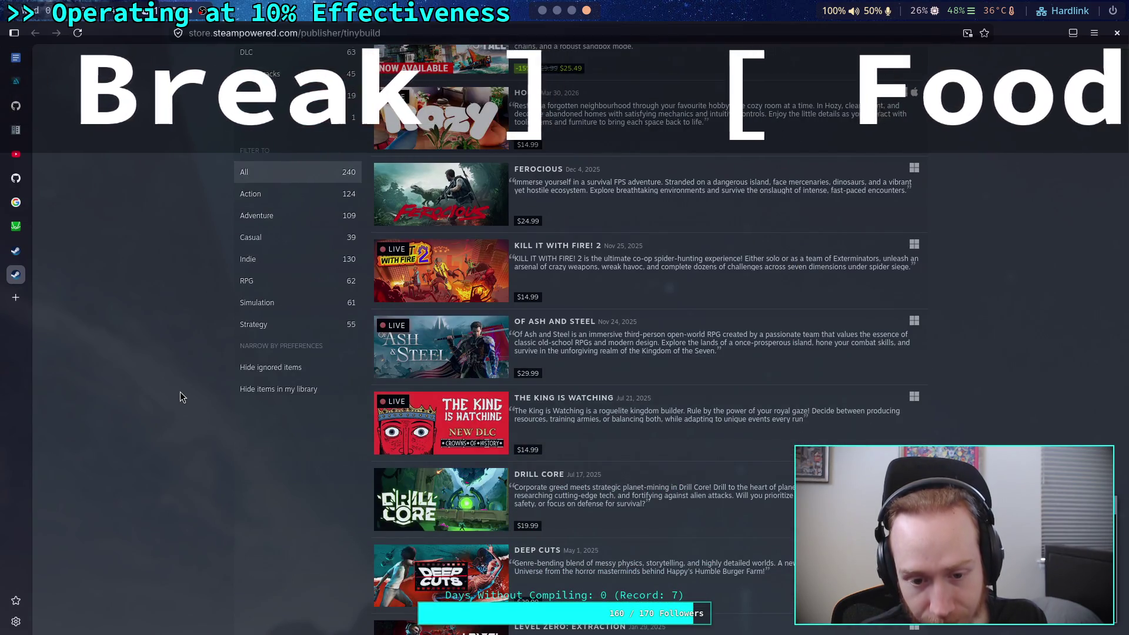
{"action": "scroll", "coordinate": [180, 392], "scroll_direction": "down", "scroll_amount": 5}
{"action": "scroll", "coordinate": [180, 397], "scroll_direction": "down", "scroll_amount": 3}
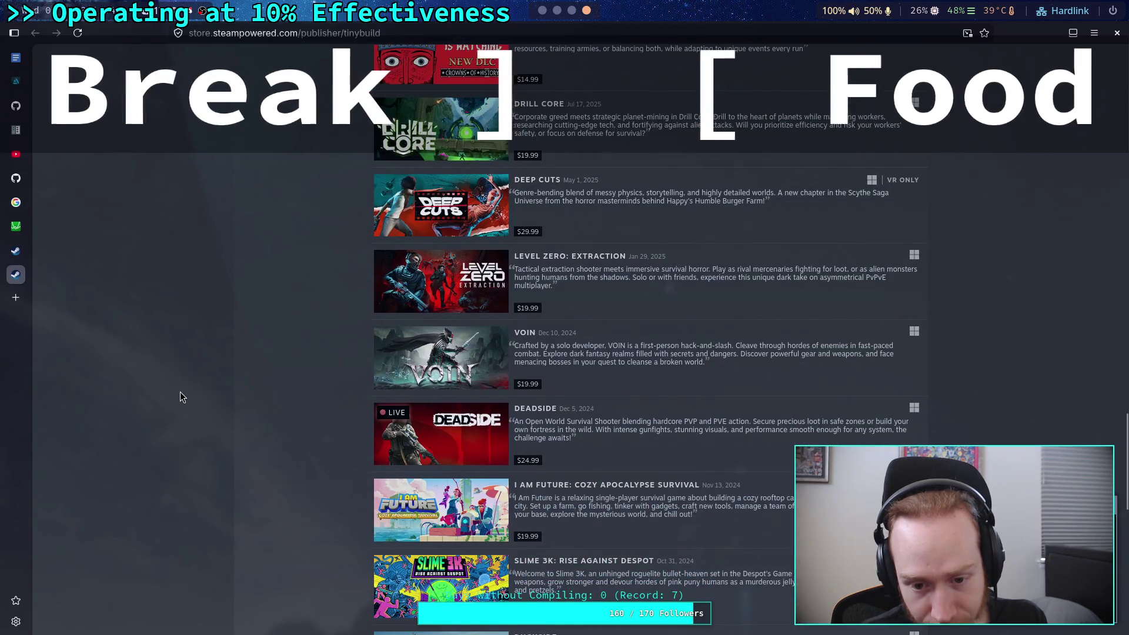
{"action": "scroll", "coordinate": [180, 397], "scroll_direction": "down", "scroll_amount": 5}
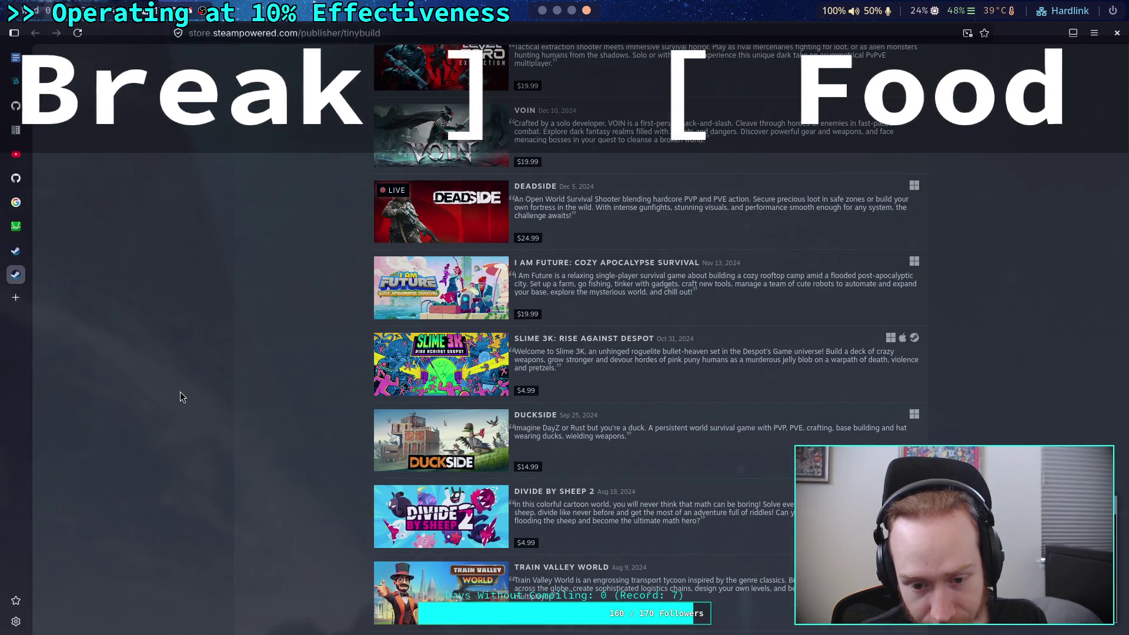
{"action": "scroll", "coordinate": [180, 392], "scroll_direction": "down", "scroll_amount": 5}
{"action": "scroll", "coordinate": [180, 397], "scroll_direction": "down", "scroll_amount": 3}
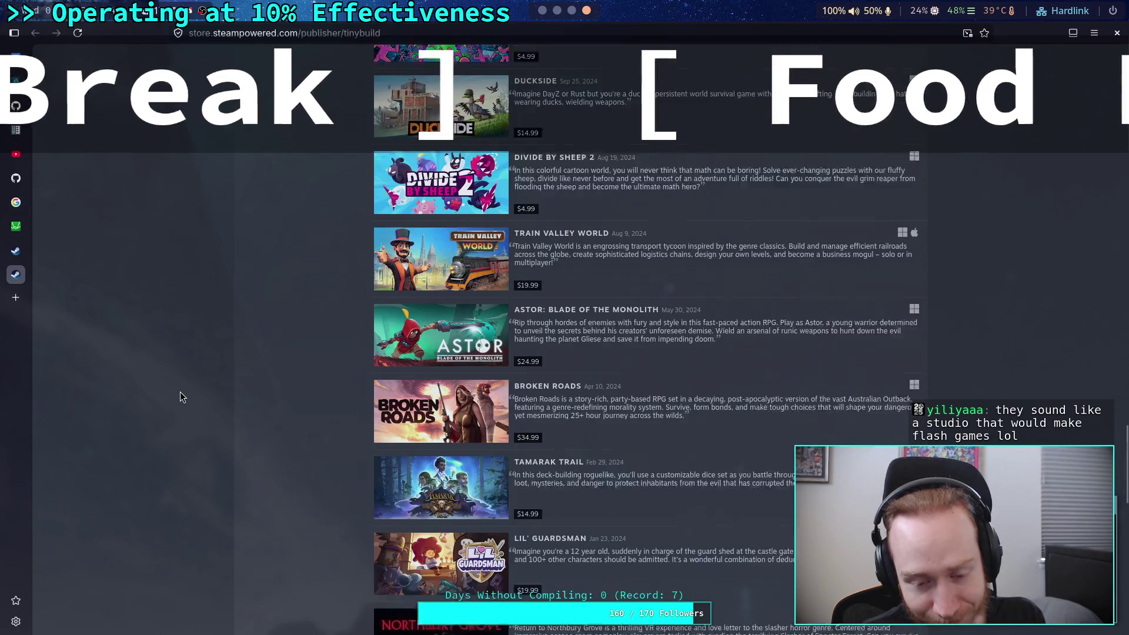
{"action": "scroll", "coordinate": [181, 394], "scroll_direction": "down", "scroll_amount": 3}
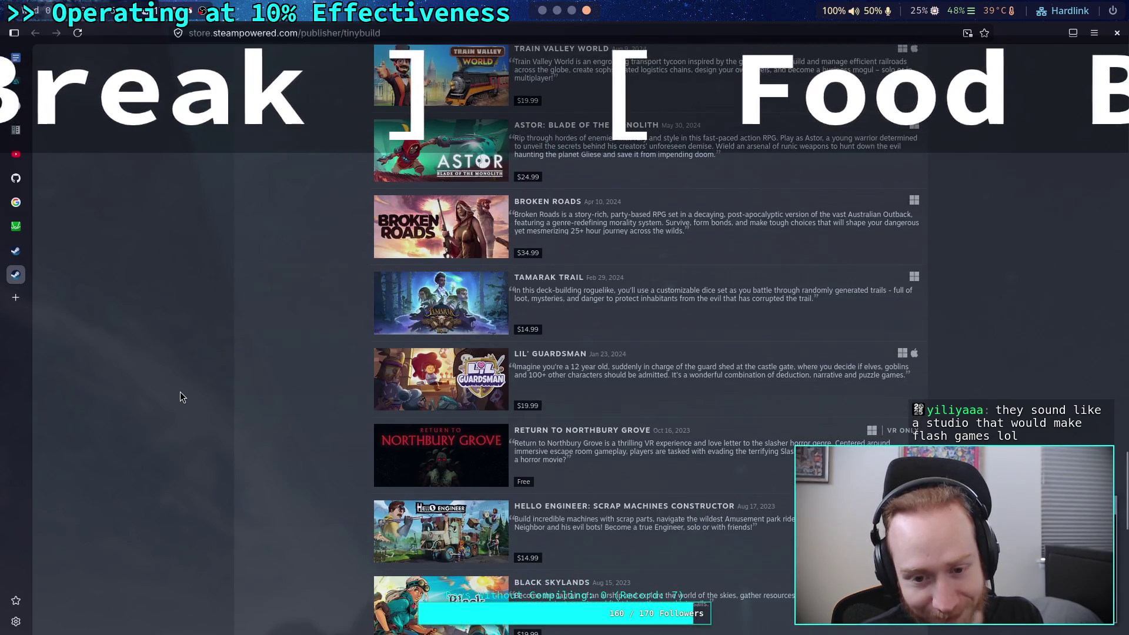
{"action": "scroll", "coordinate": [181, 395], "scroll_direction": "down", "scroll_amount": 3}
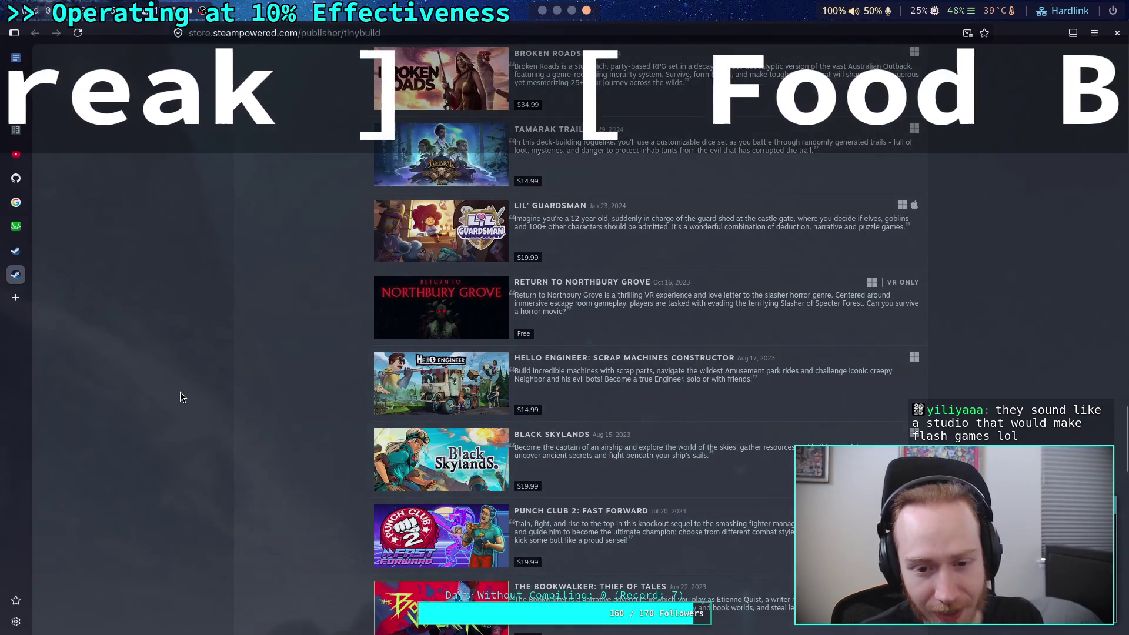
{"action": "scroll", "coordinate": [180, 397], "scroll_direction": "down", "scroll_amount": 2}
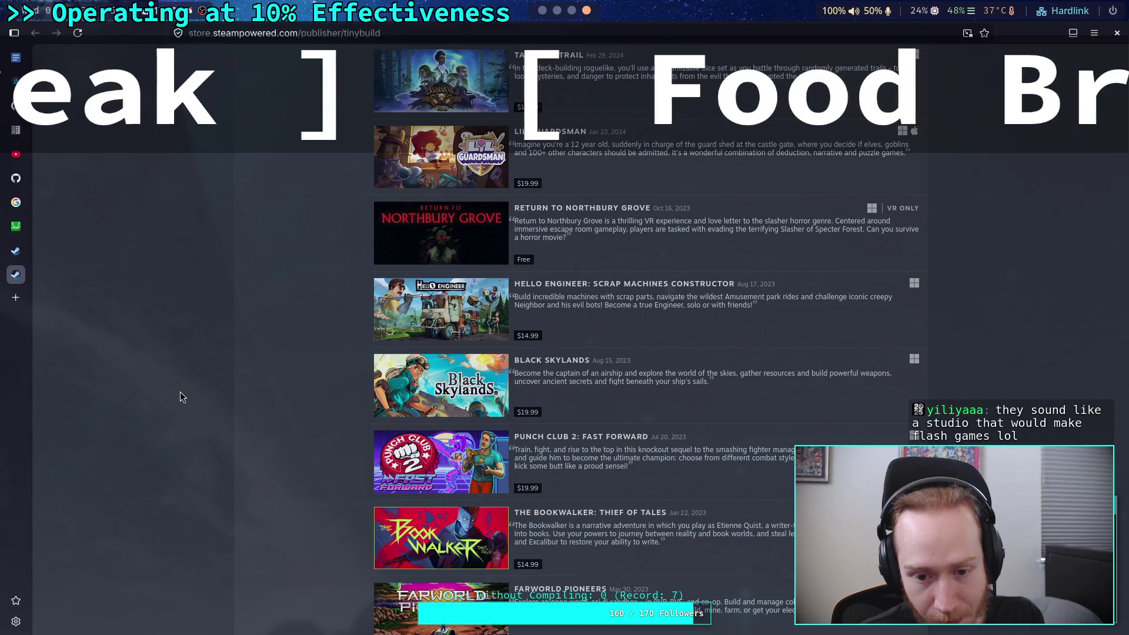
{"action": "scroll", "coordinate": [180, 392], "scroll_direction": "down", "scroll_amount": 3}
{"action": "scroll", "coordinate": [180, 392], "scroll_direction": "down", "scroll_amount": 3}
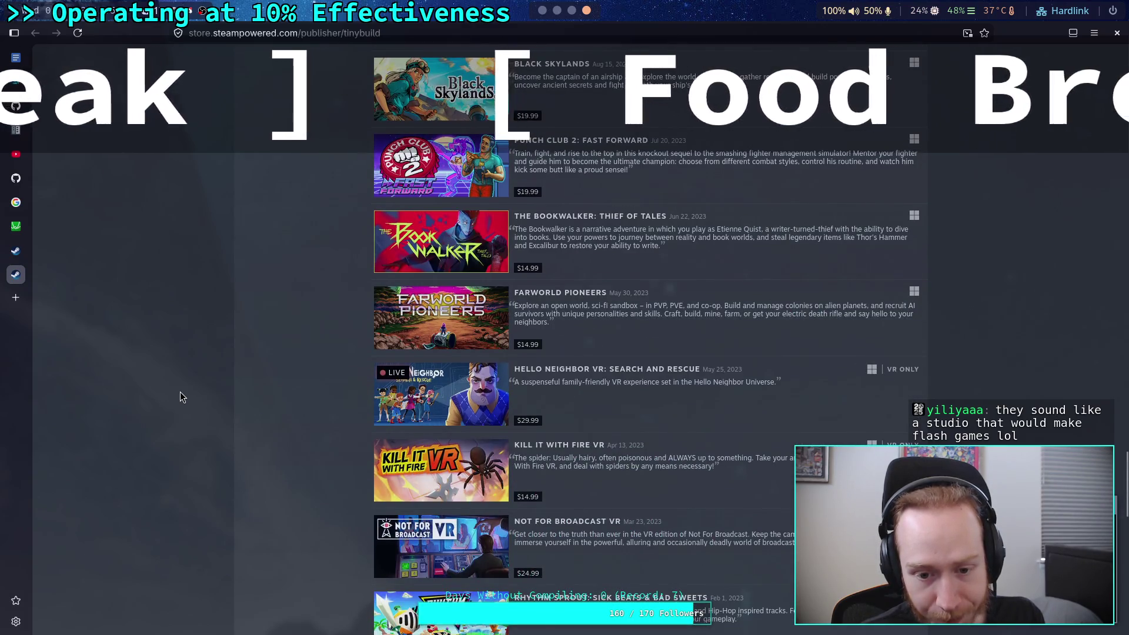
{"action": "scroll", "coordinate": [180, 391], "scroll_direction": "down", "scroll_amount": 5}
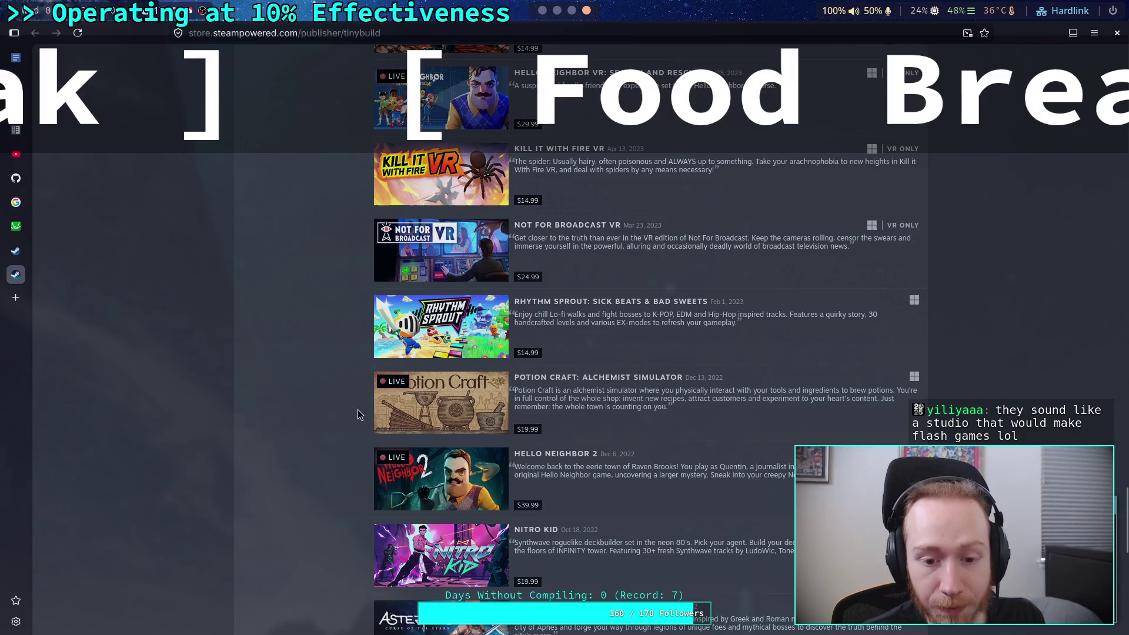
{"action": "scroll", "coordinate": [256, 429], "scroll_direction": "down", "scroll_amount": 1}
{"action": "scroll", "coordinate": [277, 417], "scroll_direction": "down", "scroll_amount": 3}
{"action": "scroll", "coordinate": [278, 417], "scroll_direction": "down", "scroll_amount": 4}
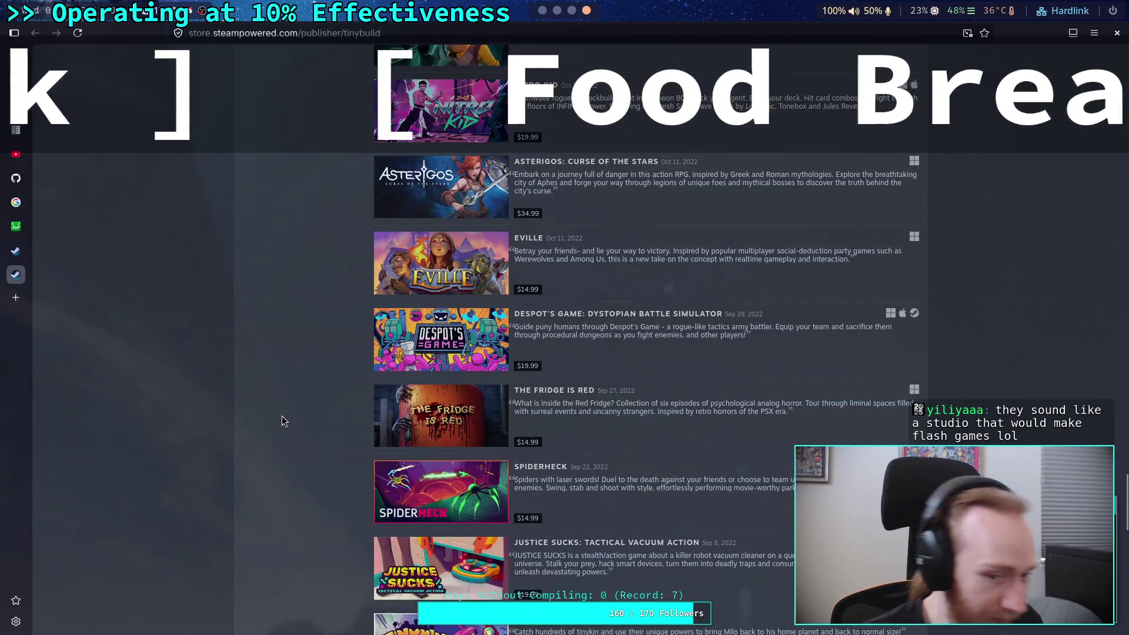
{"action": "scroll", "coordinate": [268, 361], "scroll_direction": "down", "scroll_amount": 5}
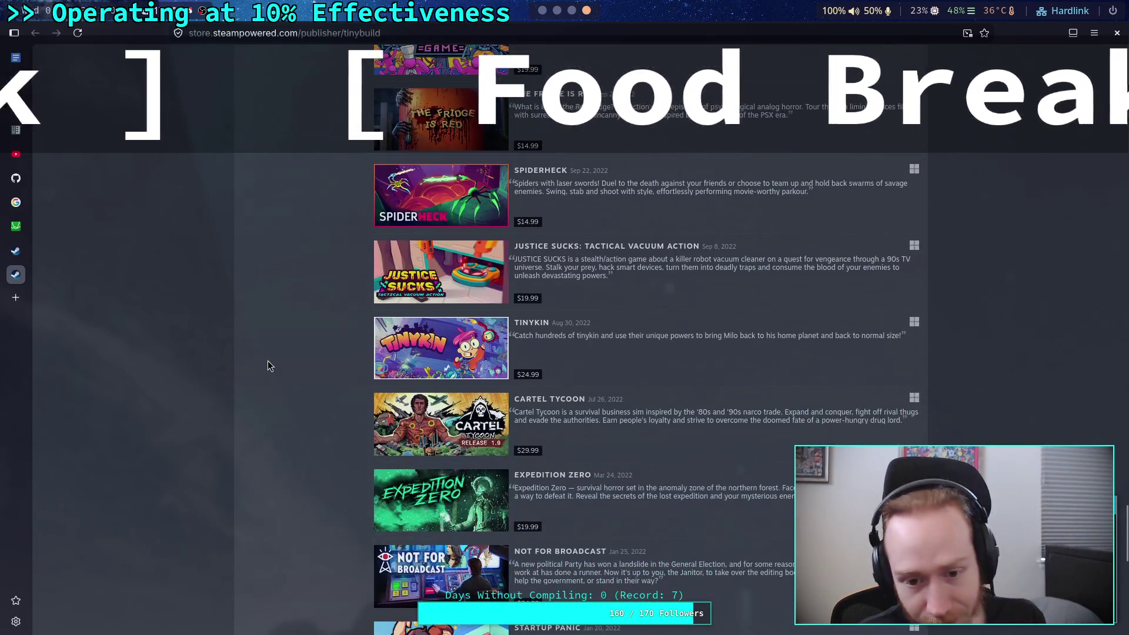
{"action": "scroll", "coordinate": [267, 366], "scroll_direction": "down", "scroll_amount": 3}
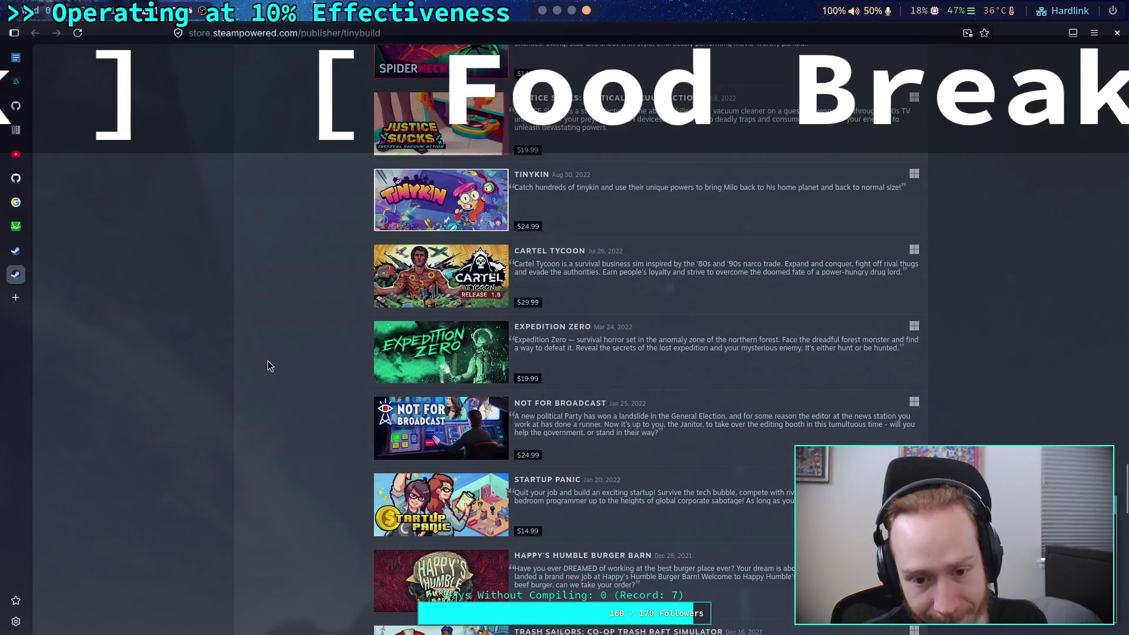
{"action": "scroll", "coordinate": [267, 362], "scroll_direction": "down", "scroll_amount": 3}
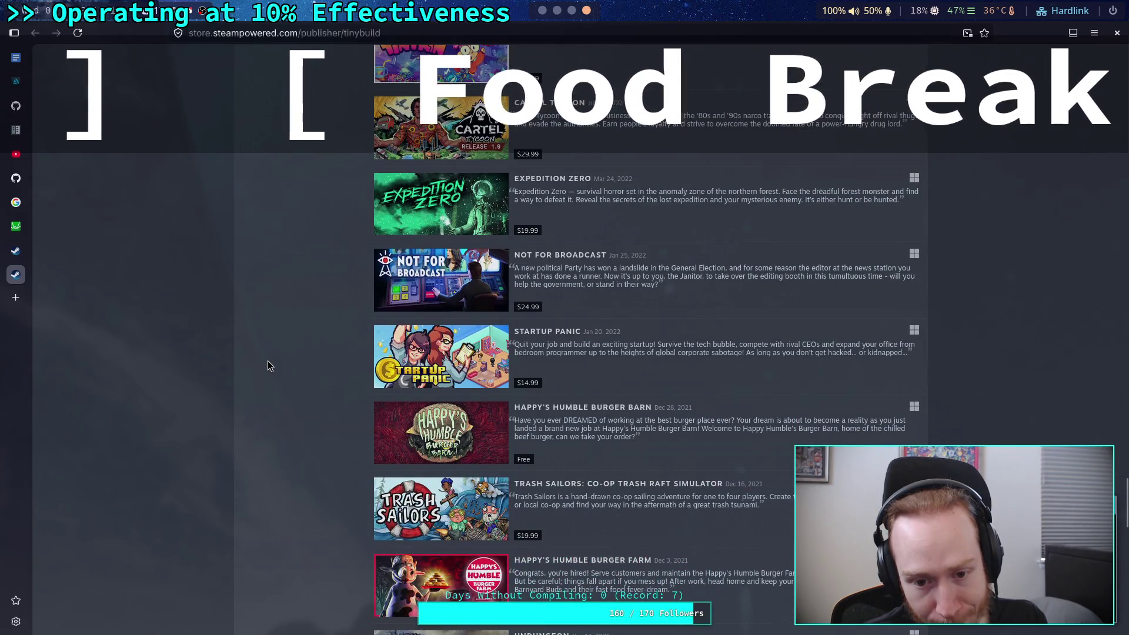
{"action": "scroll", "coordinate": [267, 361], "scroll_direction": "down", "scroll_amount": 5}
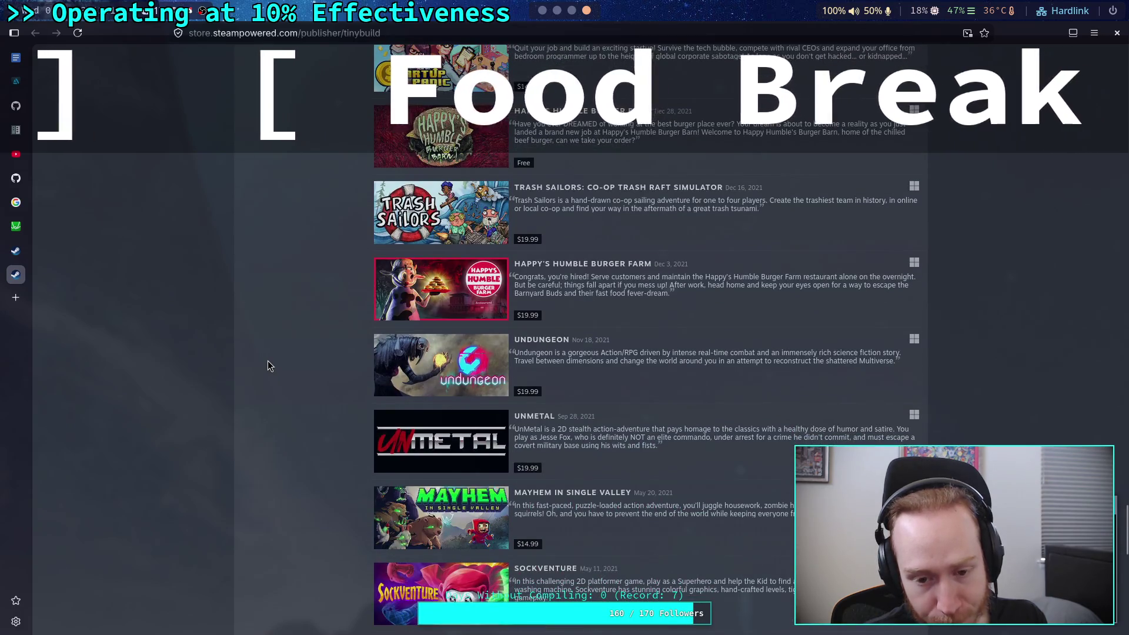
{"action": "scroll", "coordinate": [267, 366], "scroll_direction": "down", "scroll_amount": 3}
{"action": "scroll", "coordinate": [267, 366], "scroll_direction": "down", "scroll_amount": 4}
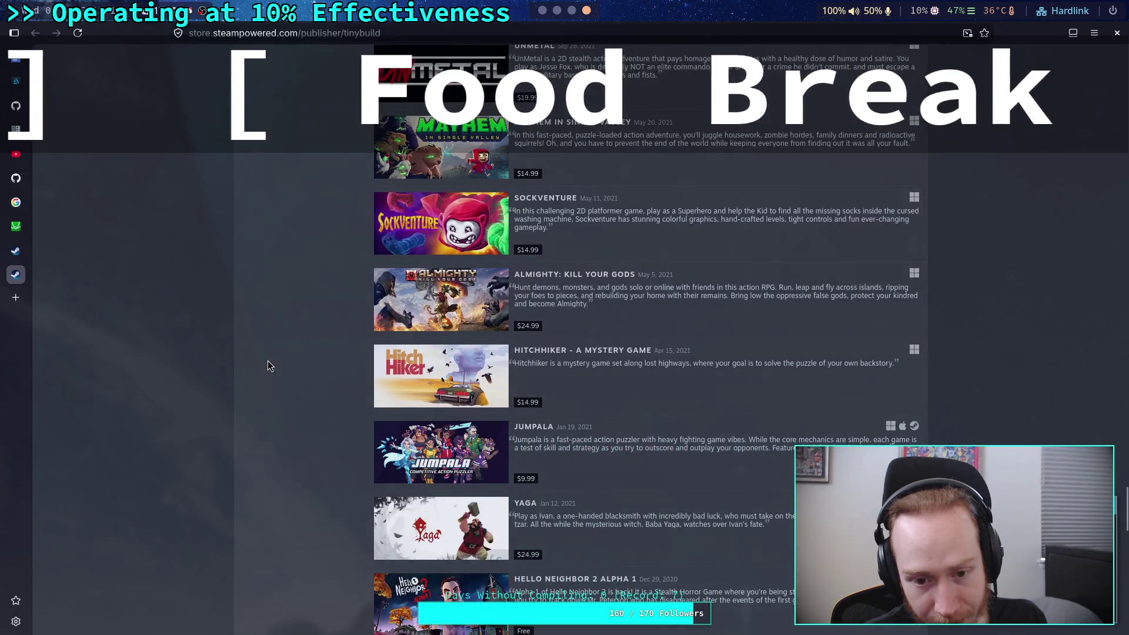
{"action": "scroll", "coordinate": [268, 362], "scroll_direction": "down", "scroll_amount": 3}
{"action": "scroll", "coordinate": [268, 361], "scroll_direction": "down", "scroll_amount": 3}
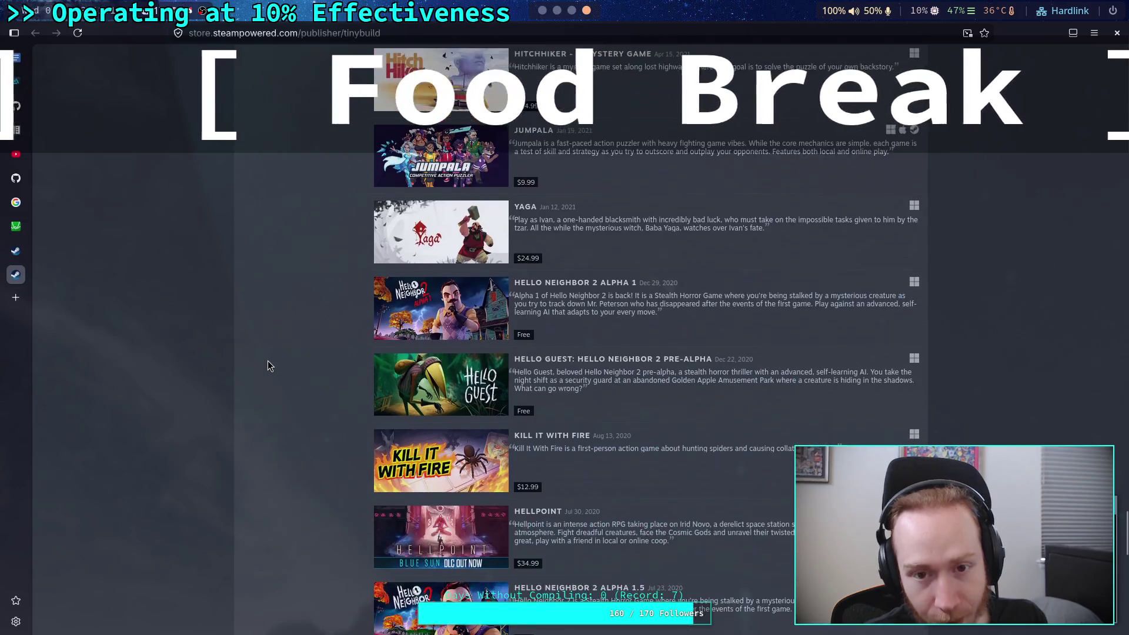
{"action": "scroll", "coordinate": [268, 361], "scroll_direction": "up", "scroll_amount": 3}
{"action": "scroll", "coordinate": [273, 369], "scroll_direction": "down", "scroll_amount": 3}
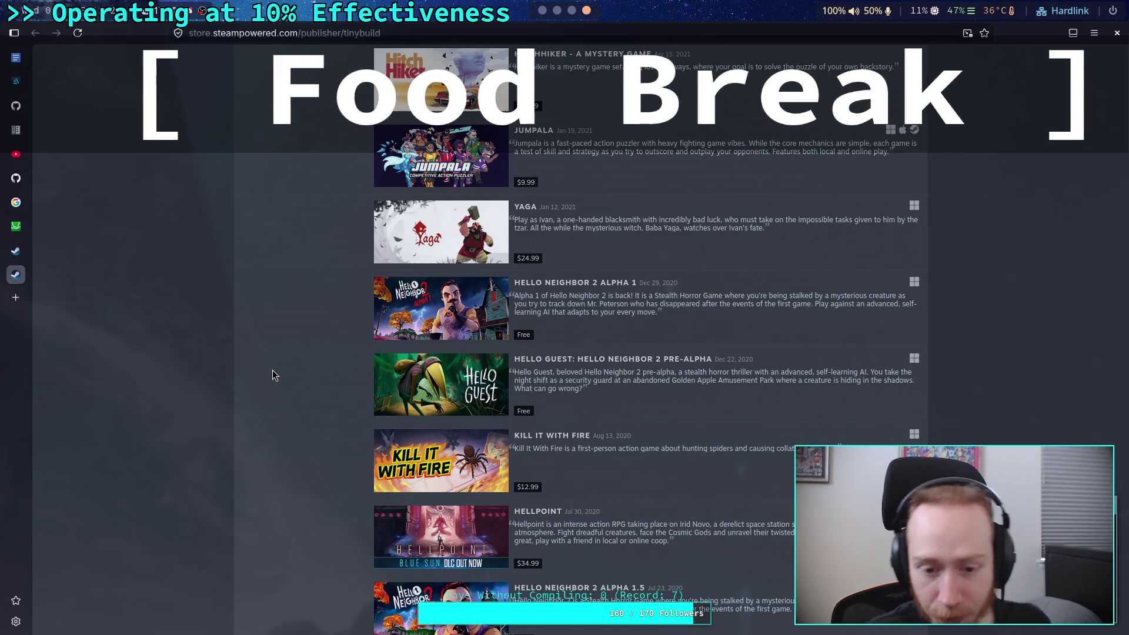
{"action": "scroll", "coordinate": [273, 370], "scroll_direction": "down", "scroll_amount": 5}
{"action": "scroll", "coordinate": [273, 371], "scroll_direction": "down", "scroll_amount": 8}
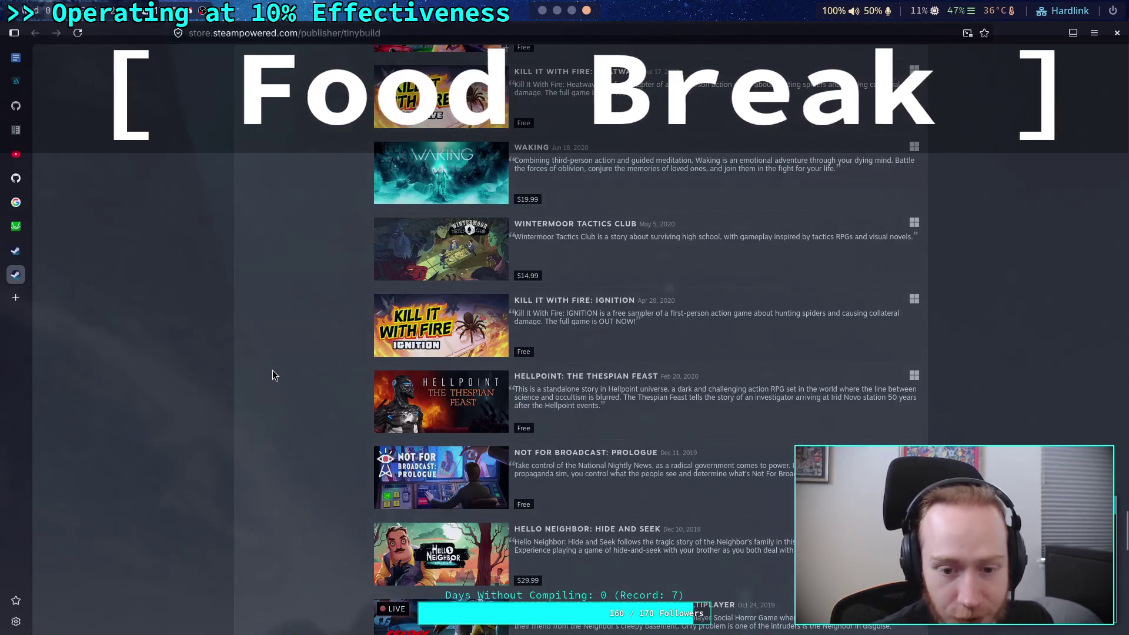
{"action": "scroll", "coordinate": [277, 372], "scroll_direction": "down", "scroll_amount": 8}
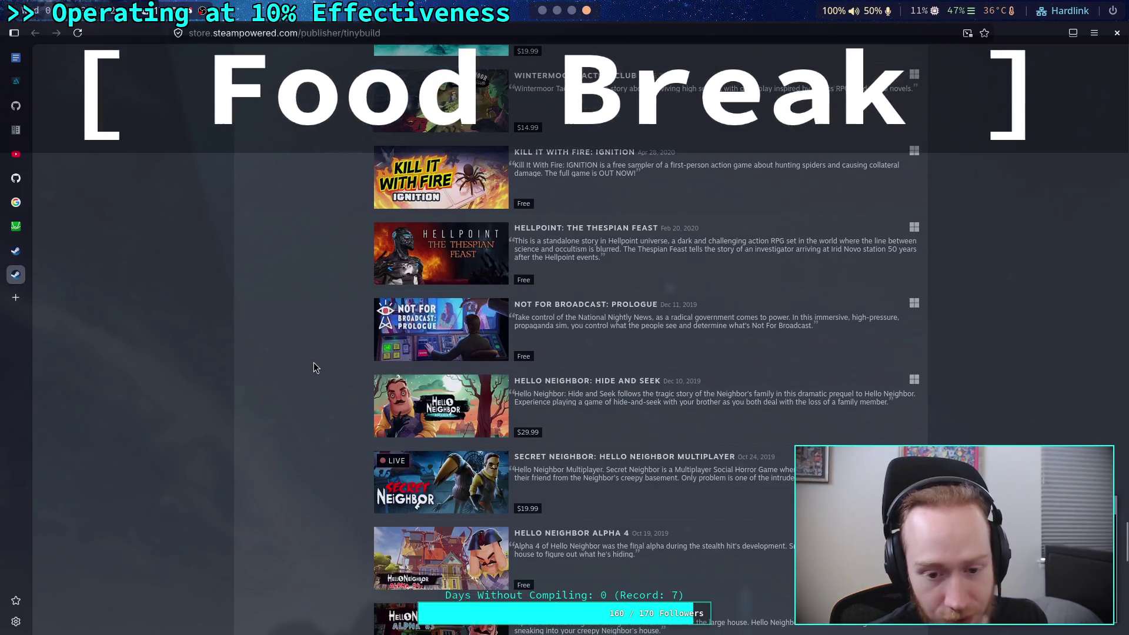
{"action": "scroll", "coordinate": [313, 367], "scroll_direction": "down", "scroll_amount": 11}
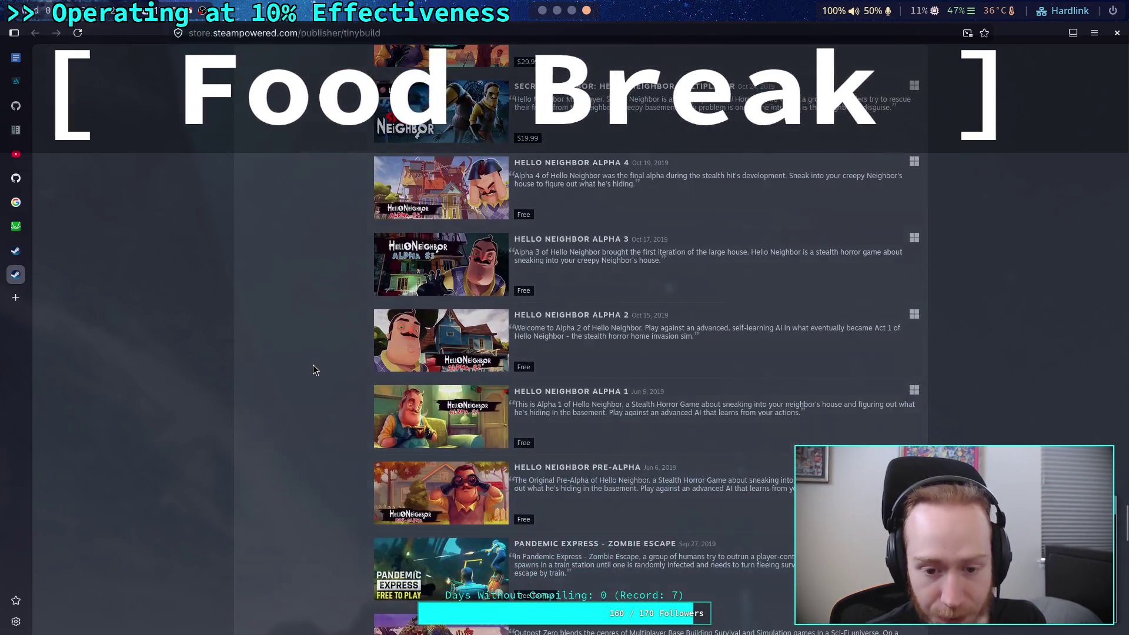
{"action": "scroll", "coordinate": [314, 370], "scroll_direction": "down", "scroll_amount": 11}
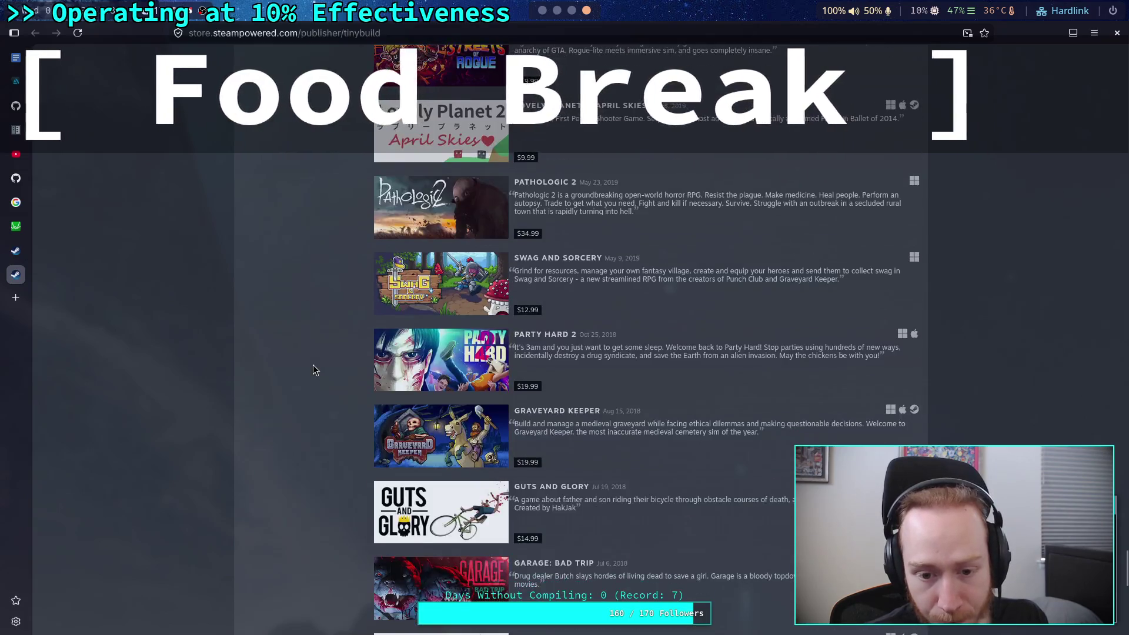
{"action": "scroll", "coordinate": [314, 369], "scroll_direction": "down", "scroll_amount": 14}
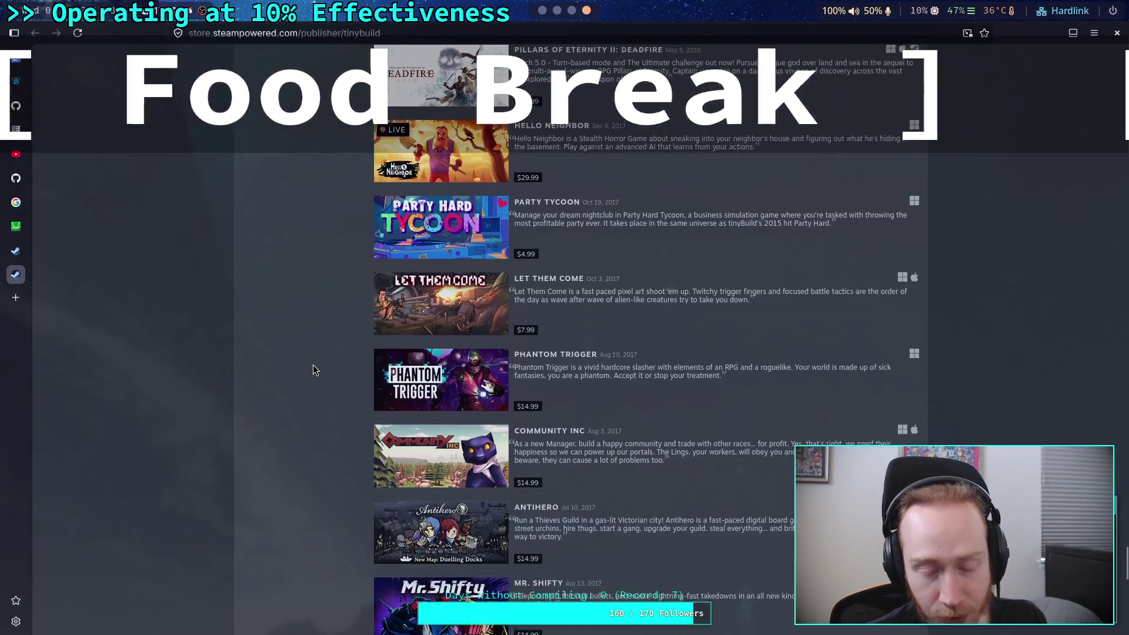
{"action": "scroll", "coordinate": [314, 370], "scroll_direction": "down", "scroll_amount": 9}
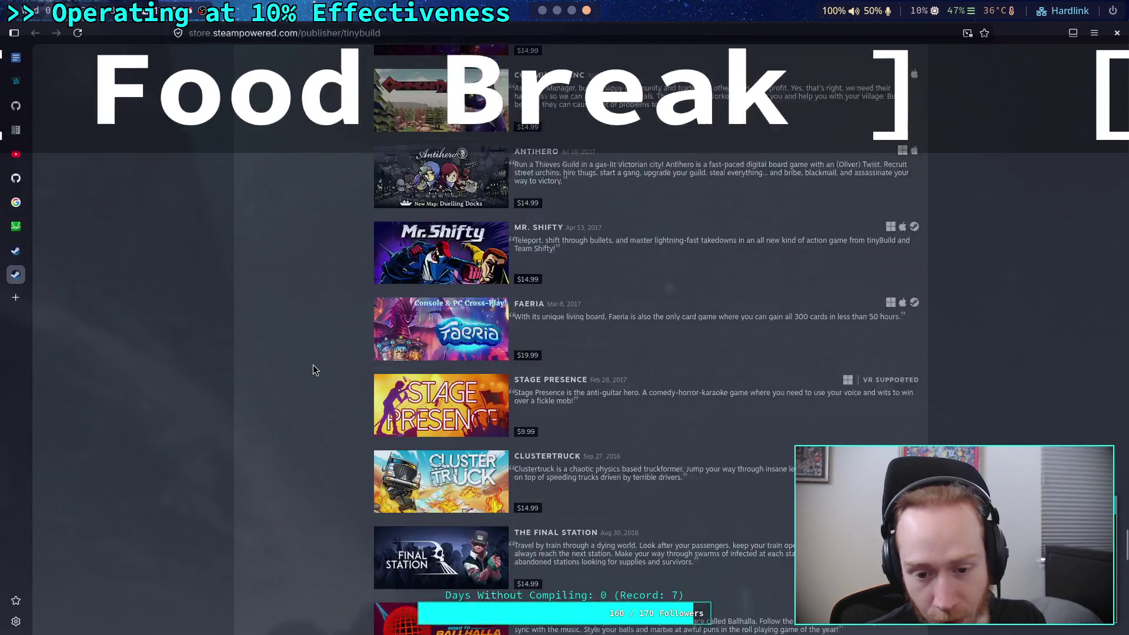
{"action": "scroll", "coordinate": [314, 369], "scroll_direction": "down", "scroll_amount": 9}
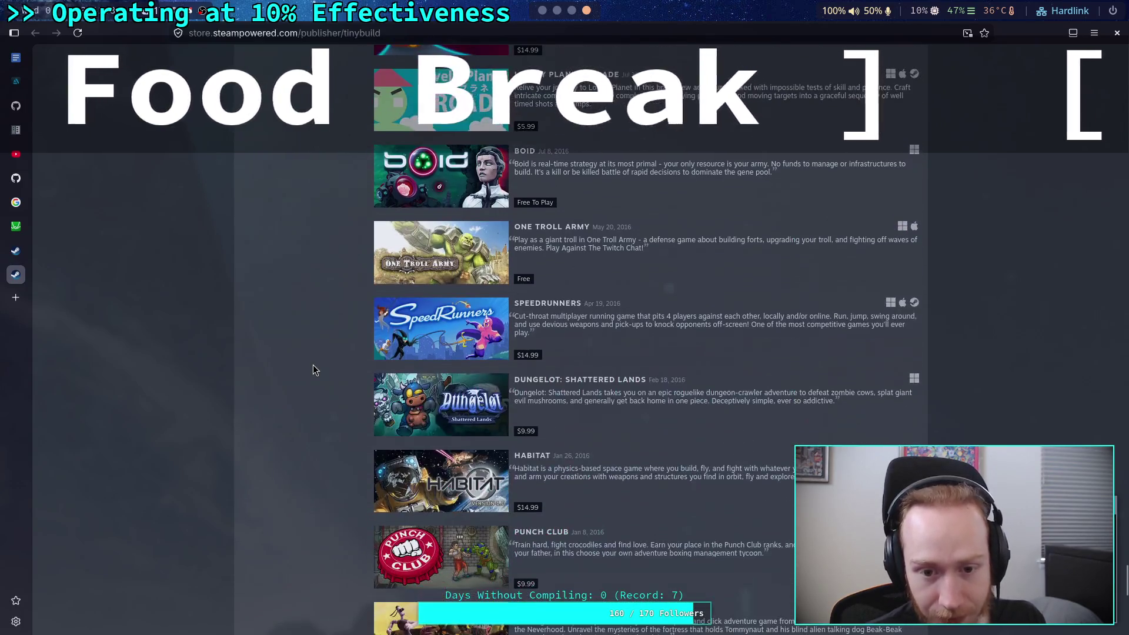
{"action": "scroll", "coordinate": [313, 369], "scroll_direction": "down", "scroll_amount": 3}
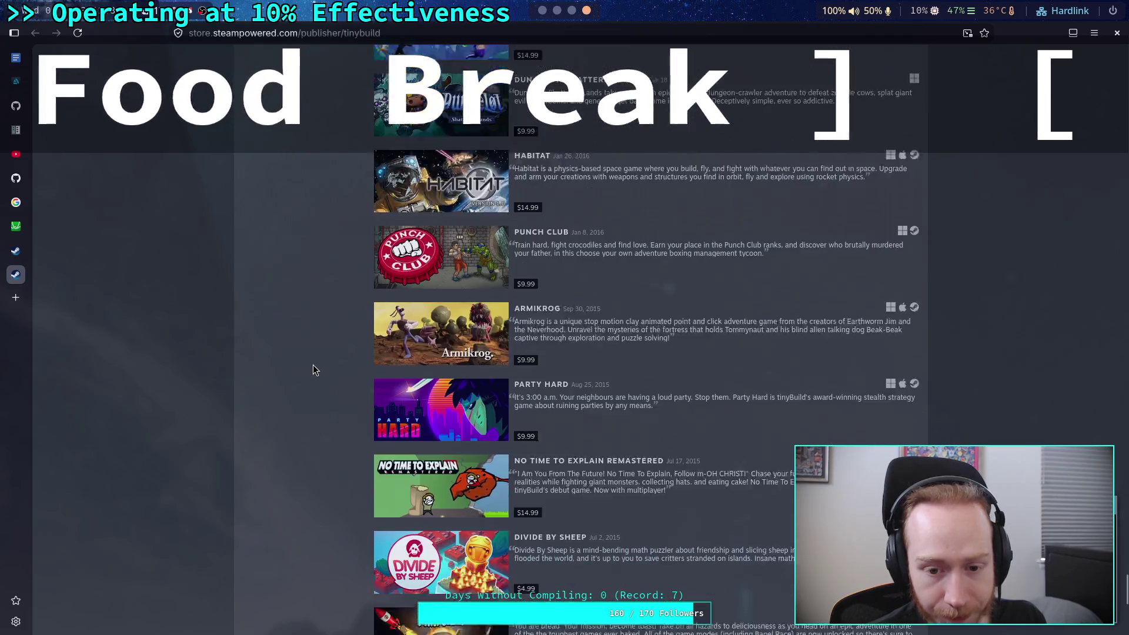
{"action": "scroll", "coordinate": [313, 370], "scroll_direction": "down", "scroll_amount": 2}
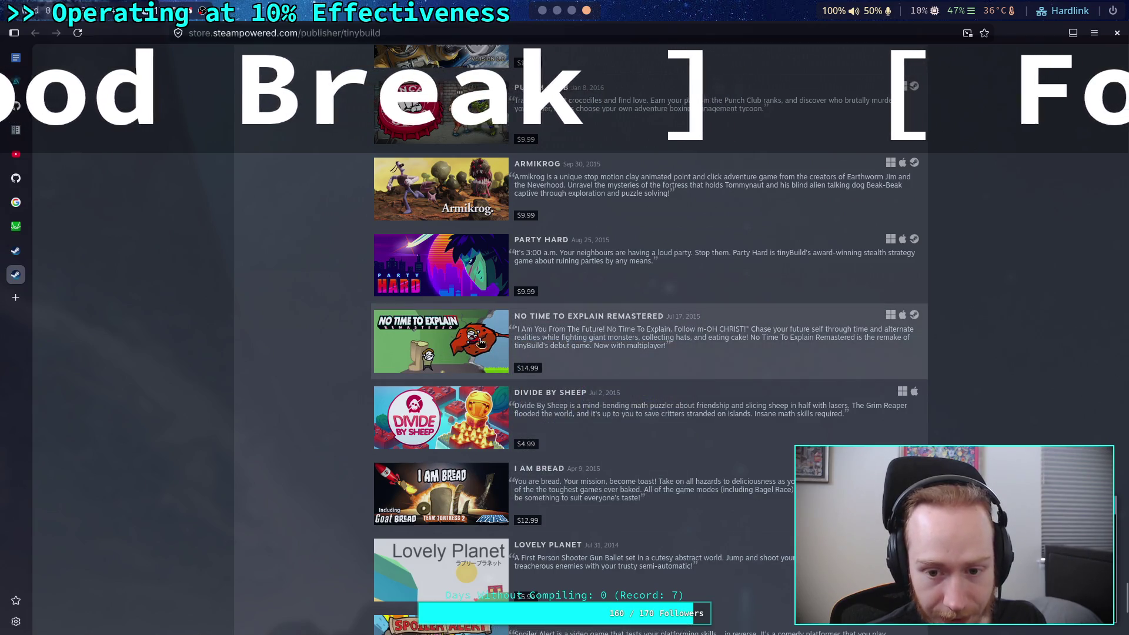
{"action": "scroll", "coordinate": [306, 359], "scroll_direction": "down", "scroll_amount": 5}
{"action": "scroll", "coordinate": [306, 357], "scroll_direction": "down", "scroll_amount": 1}
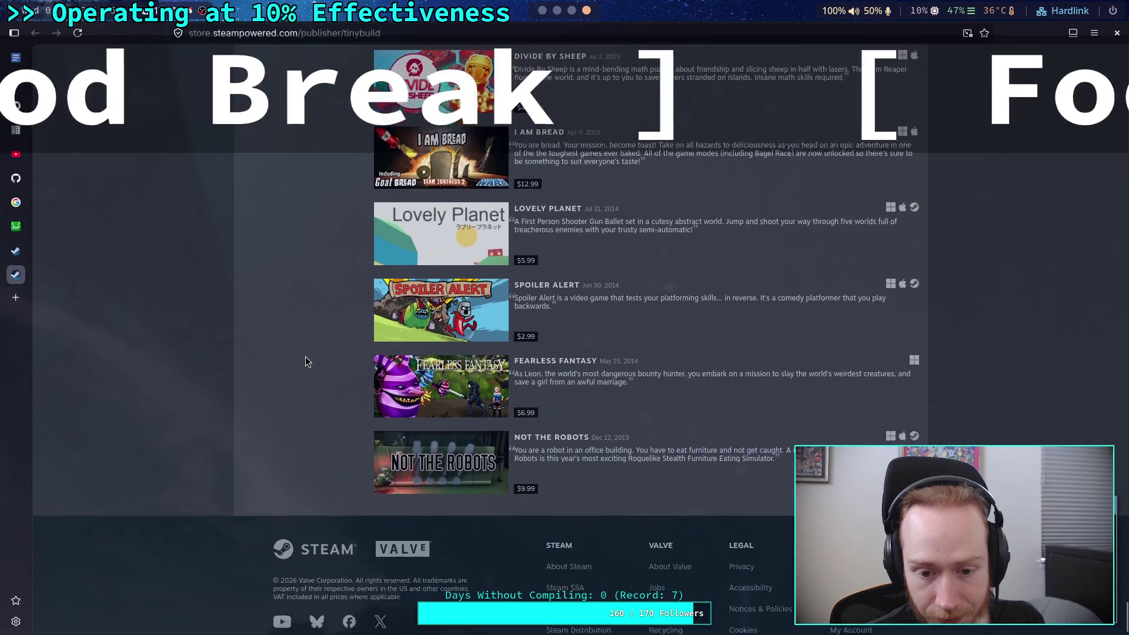
{"action": "scroll", "coordinate": [306, 357], "scroll_direction": "up", "scroll_amount": 3}
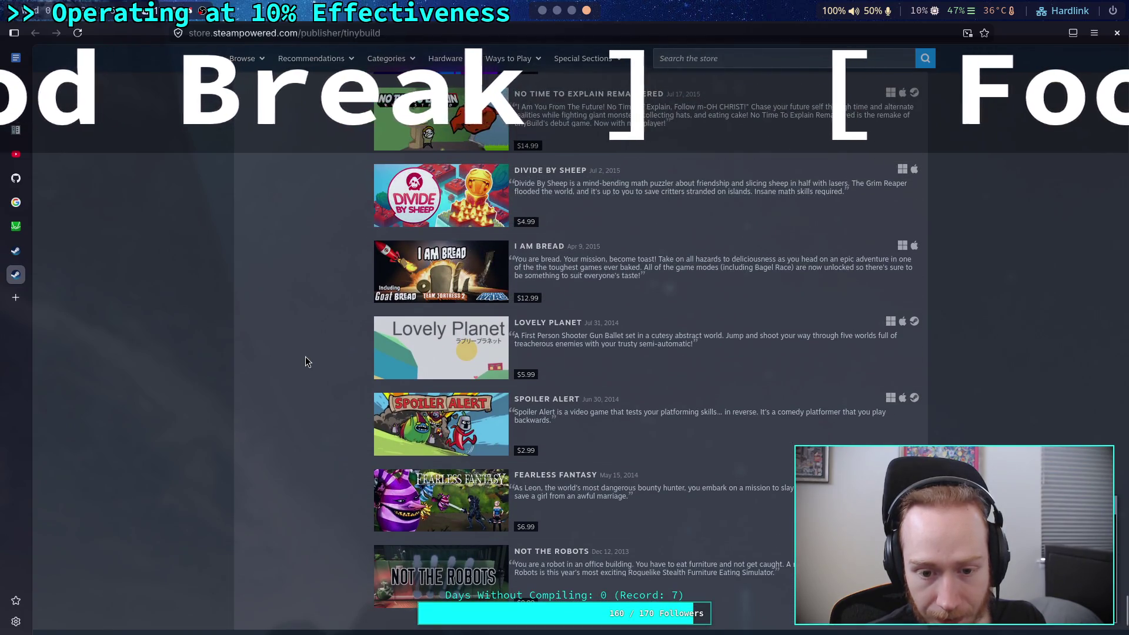
{"action": "scroll", "coordinate": [305, 361], "scroll_direction": "up", "scroll_amount": 3}
{"action": "scroll", "coordinate": [305, 361], "scroll_direction": "up", "scroll_amount": 3}
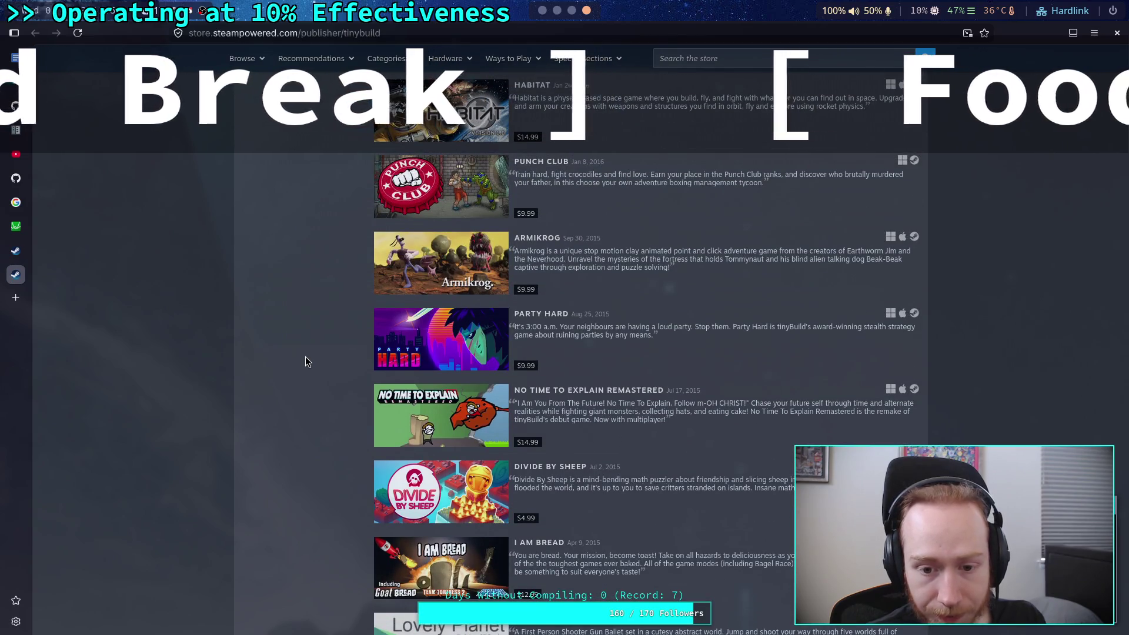
{"action": "scroll", "coordinate": [306, 356], "scroll_direction": "up", "scroll_amount": 4}
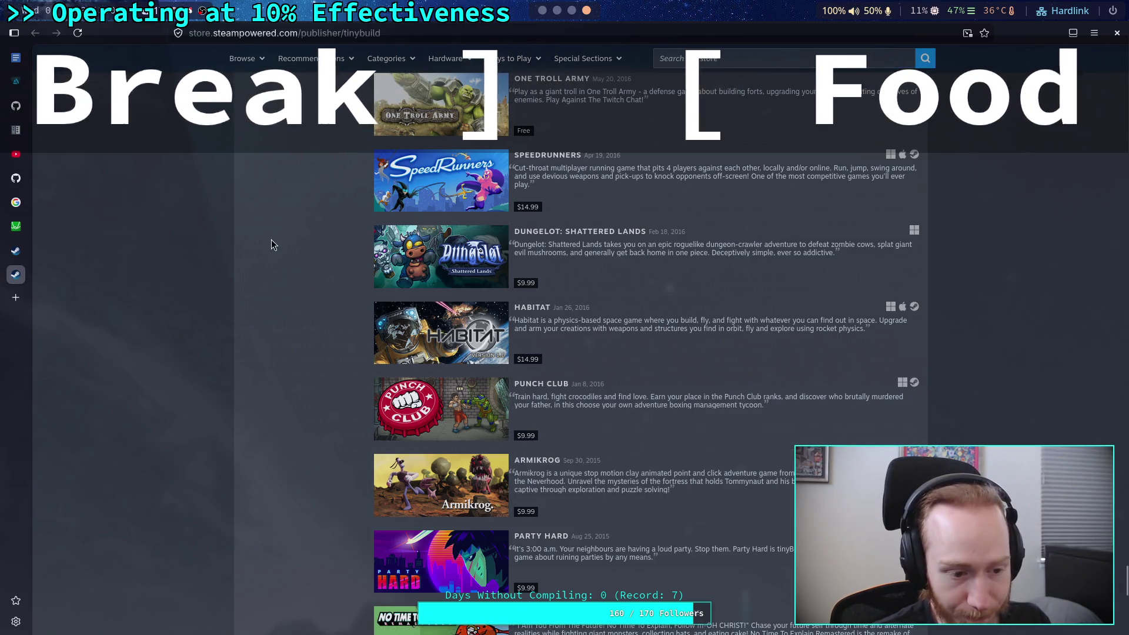
{"action": "scroll", "coordinate": [302, 365], "scroll_direction": "up", "scroll_amount": 15}
{"action": "scroll", "coordinate": [302, 363], "scroll_direction": "down", "scroll_amount": 14}
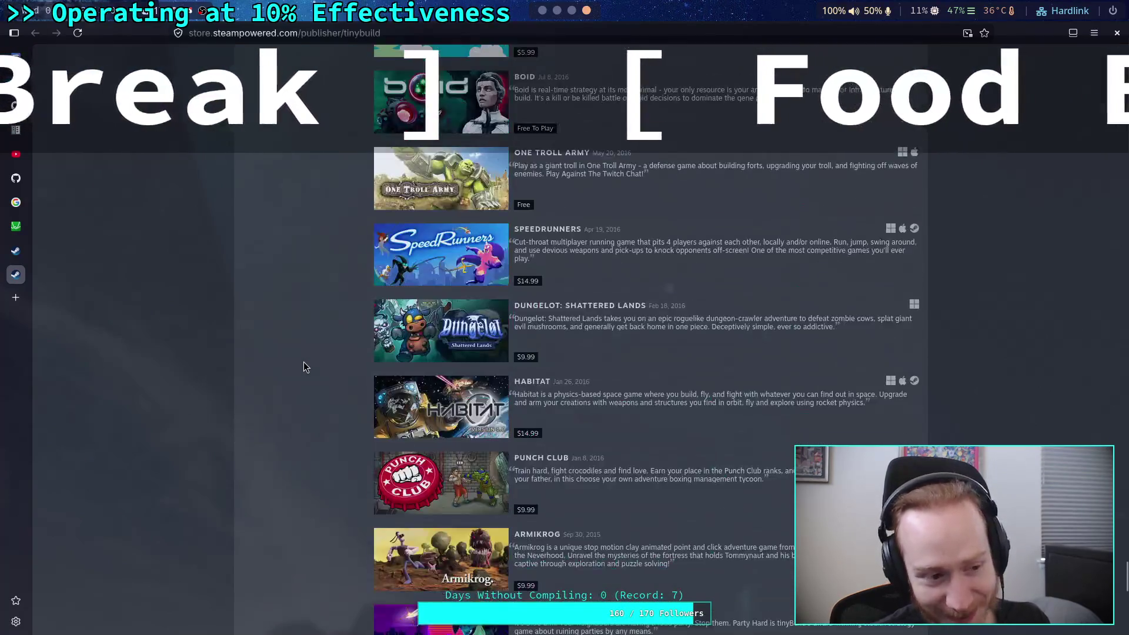
{"action": "scroll", "coordinate": [303, 361], "scroll_direction": "down", "scroll_amount": 13}
{"action": "scroll", "coordinate": [303, 362], "scroll_direction": "up", "scroll_amount": 4}
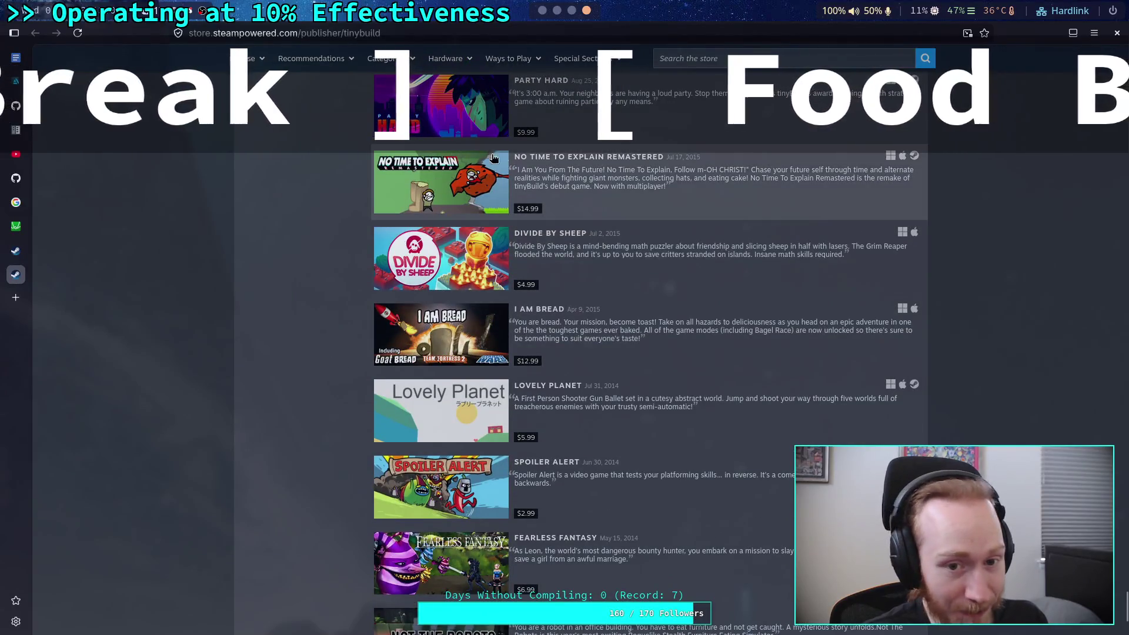
{"action": "scroll", "coordinate": [483, 161], "scroll_direction": "up", "scroll_amount": 1}
{"action": "mouse_move", "coordinate": [434, 260]}
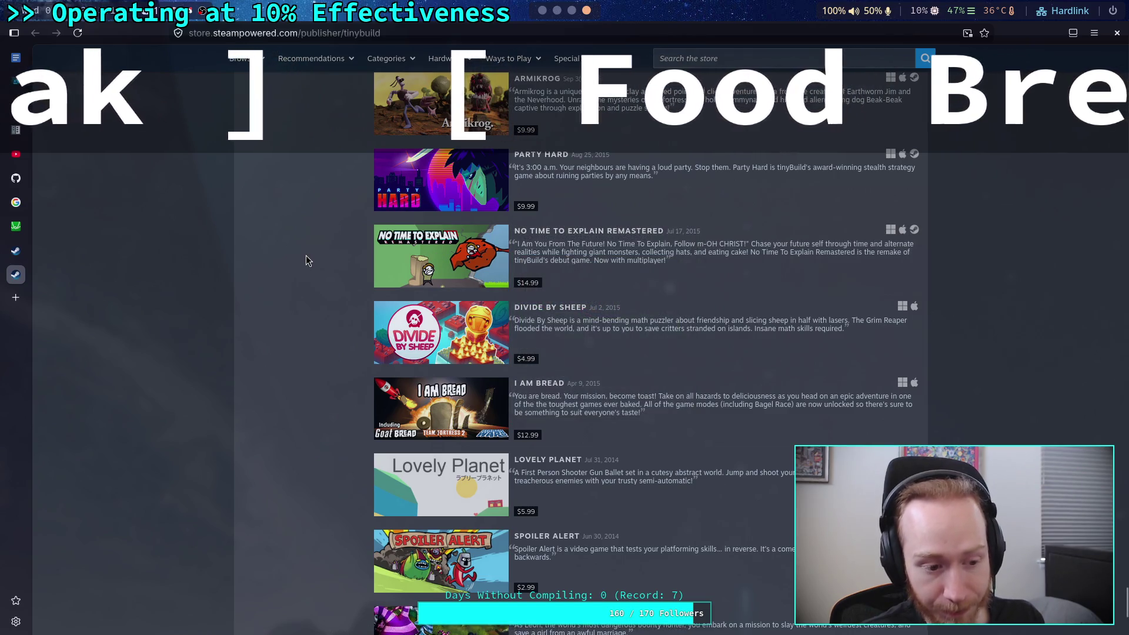
{"action": "scroll", "coordinate": [306, 259], "scroll_direction": "up", "scroll_amount": 15}
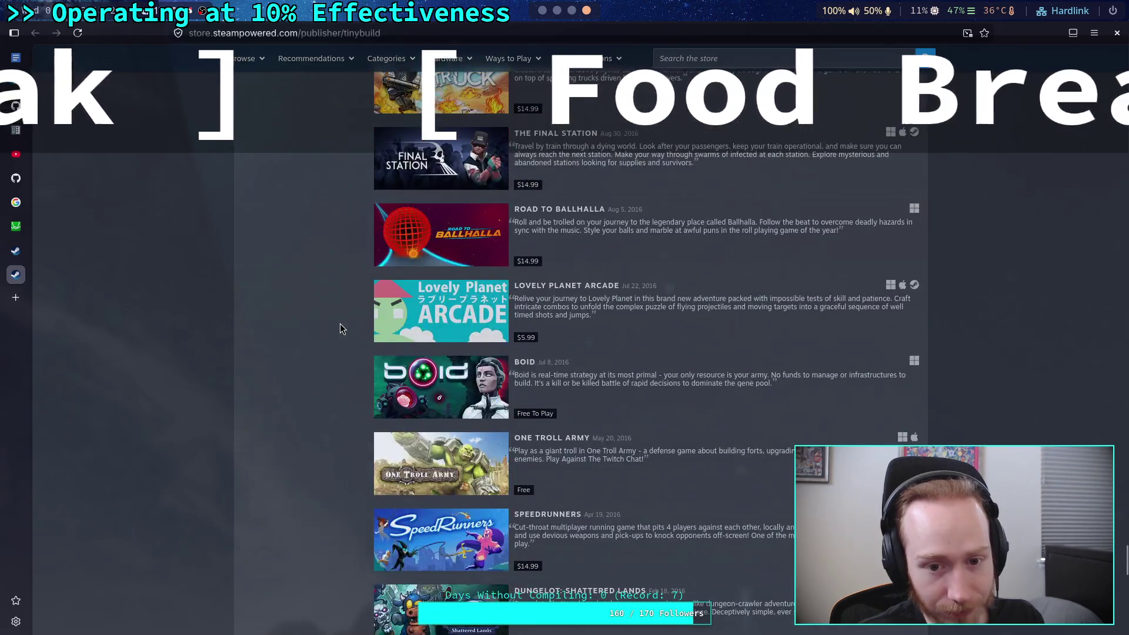
{"action": "scroll", "coordinate": [340, 329], "scroll_direction": "down", "scroll_amount": 5}
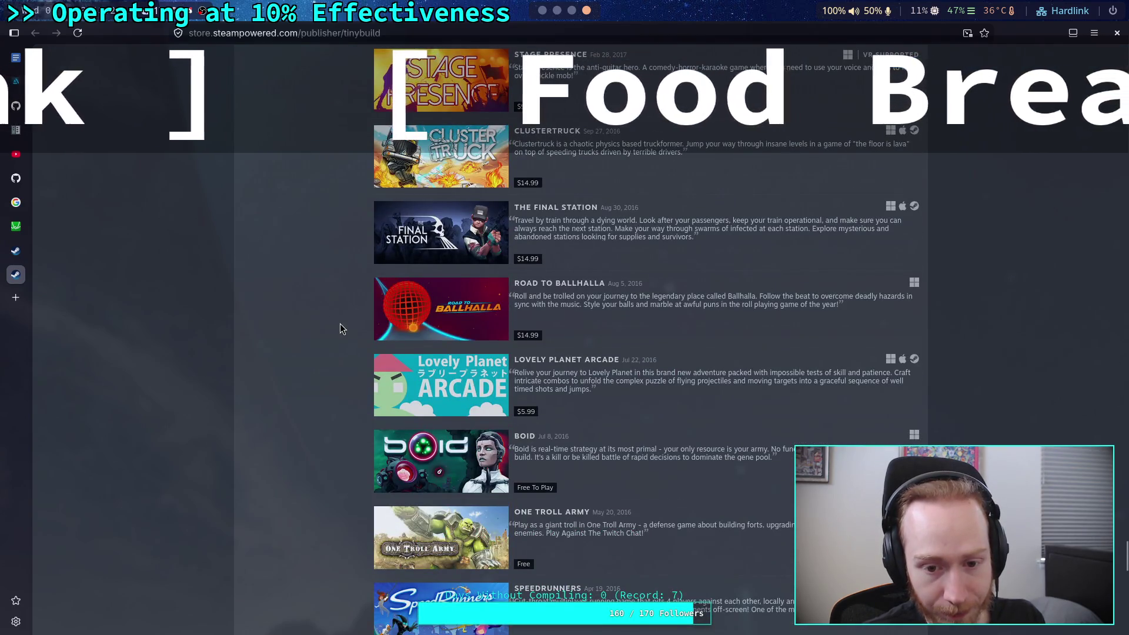
{"action": "scroll", "coordinate": [341, 324], "scroll_direction": "up", "scroll_amount": 10}
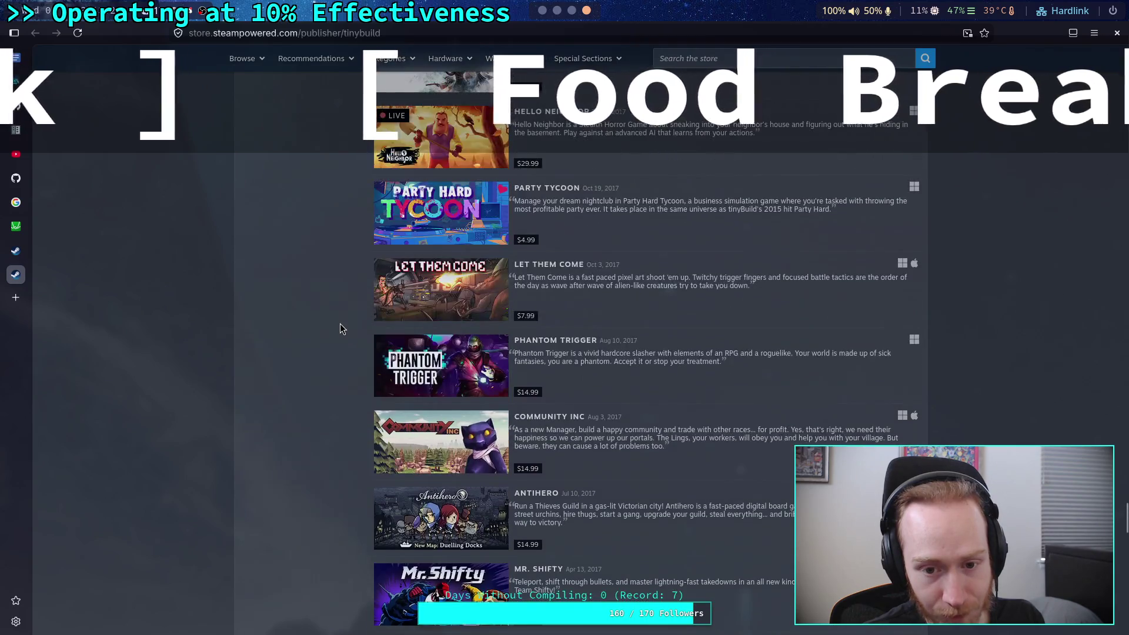
{"action": "scroll", "coordinate": [340, 324], "scroll_direction": "up", "scroll_amount": 5}
{"action": "scroll", "coordinate": [340, 328], "scroll_direction": "up", "scroll_amount": 5}
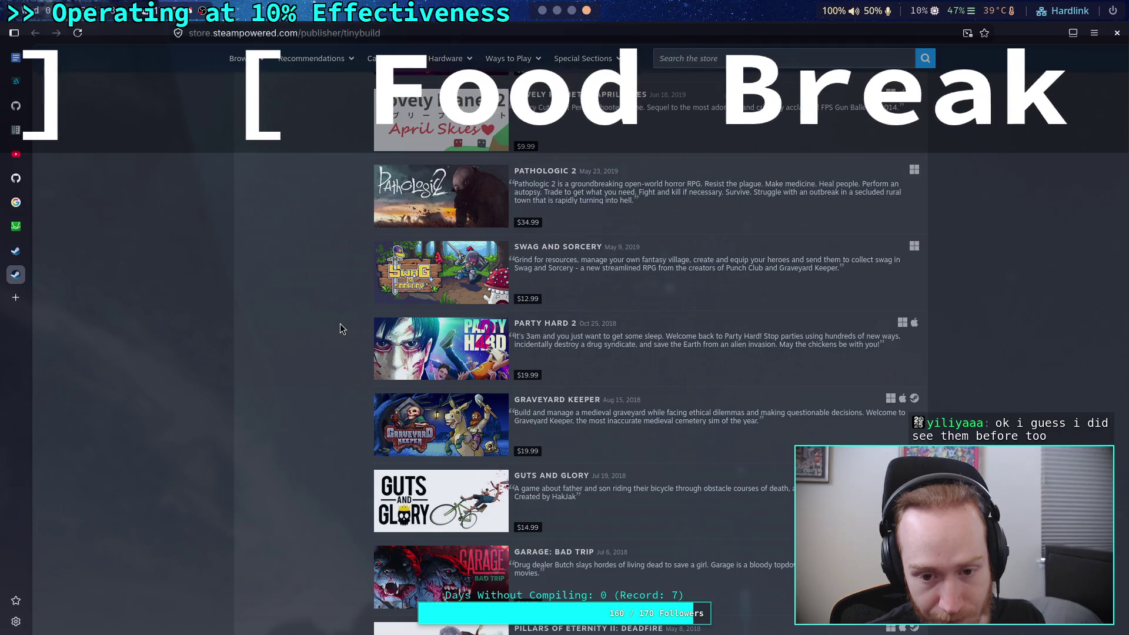
{"action": "scroll", "coordinate": [342, 328], "scroll_direction": "up", "scroll_amount": 3}
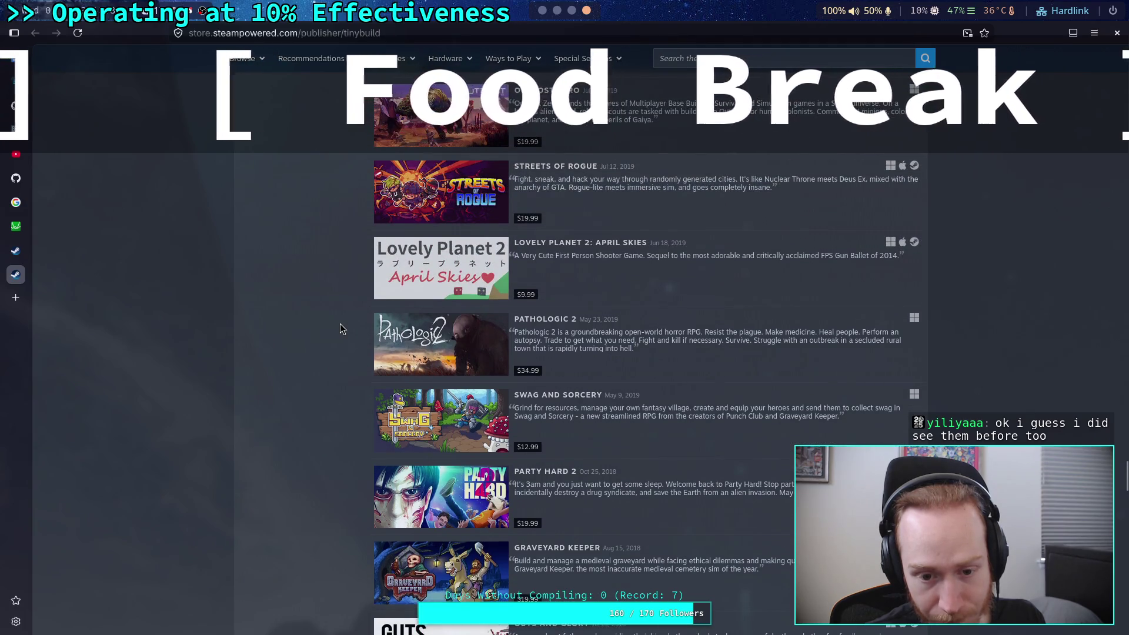
{"action": "scroll", "coordinate": [341, 329], "scroll_direction": "down", "scroll_amount": 3}
{"action": "scroll", "coordinate": [341, 328], "scroll_direction": "up", "scroll_amount": 2}
{"action": "scroll", "coordinate": [340, 328], "scroll_direction": "up", "scroll_amount": 2}
{"action": "scroll", "coordinate": [340, 328], "scroll_direction": "up", "scroll_amount": 1}
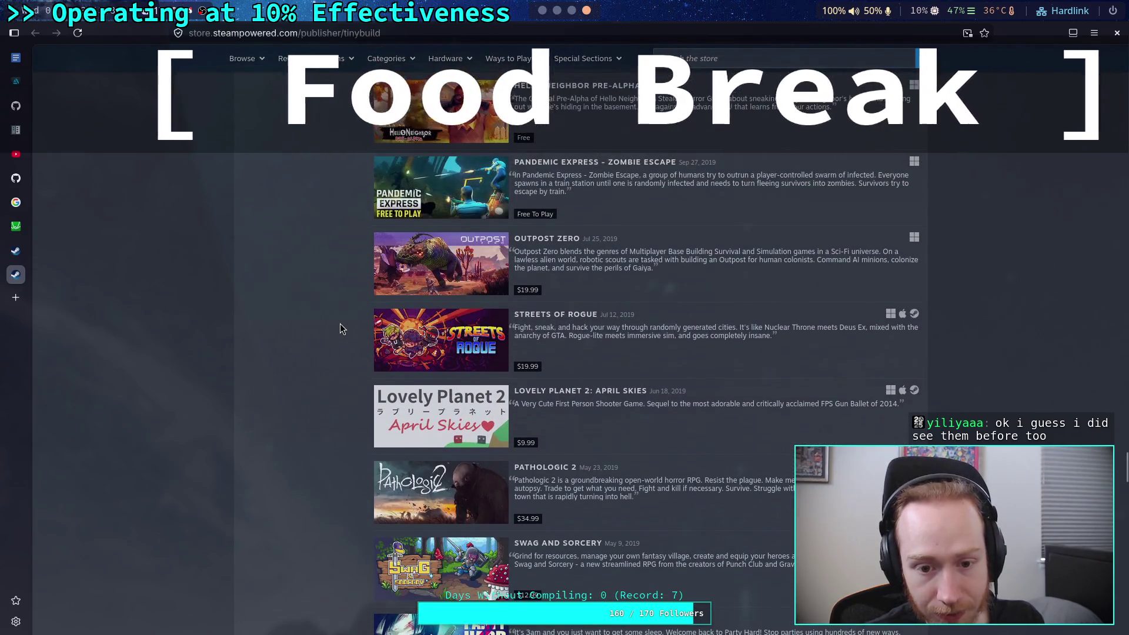
{"action": "scroll", "coordinate": [340, 328], "scroll_direction": "up", "scroll_amount": 2}
{"action": "scroll", "coordinate": [340, 328], "scroll_direction": "up", "scroll_amount": 3}
{"action": "scroll", "coordinate": [340, 329], "scroll_direction": "up", "scroll_amount": 2}
{"action": "scroll", "coordinate": [340, 328], "scroll_direction": "up", "scroll_amount": 1}
{"action": "scroll", "coordinate": [340, 328], "scroll_direction": "up", "scroll_amount": 3}
{"action": "scroll", "coordinate": [340, 328], "scroll_direction": "up", "scroll_amount": 3}
{"action": "scroll", "coordinate": [340, 325], "scroll_direction": "up", "scroll_amount": 5}
{"action": "scroll", "coordinate": [340, 328], "scroll_direction": "up", "scroll_amount": 1}
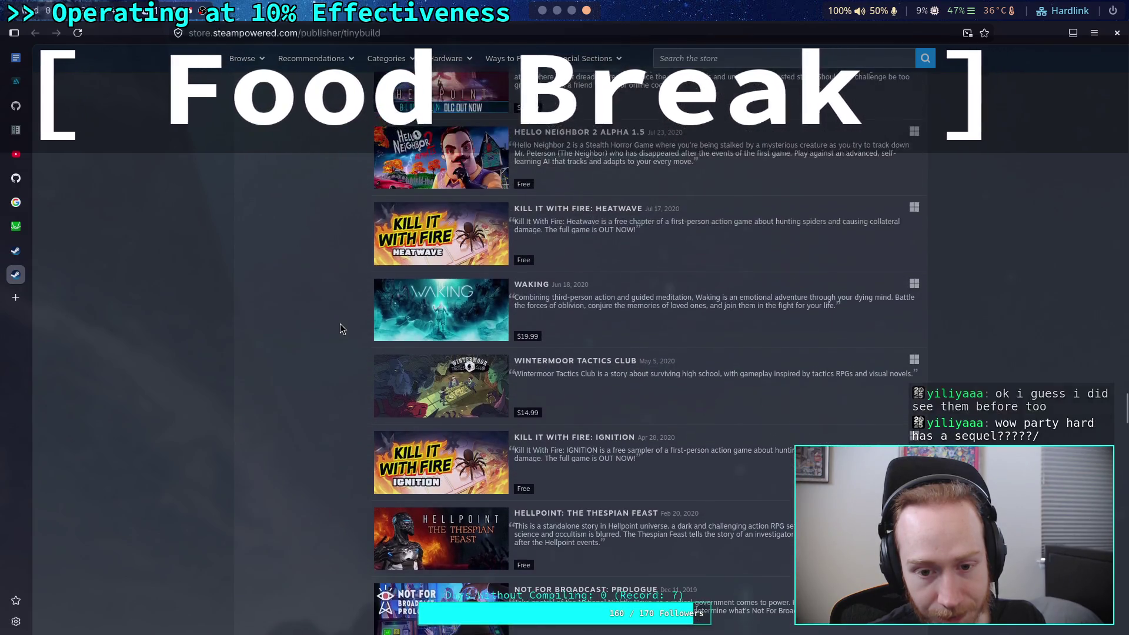
{"action": "scroll", "coordinate": [340, 329], "scroll_direction": "up", "scroll_amount": 4}
{"action": "scroll", "coordinate": [340, 329], "scroll_direction": "up", "scroll_amount": 3}
{"action": "scroll", "coordinate": [340, 328], "scroll_direction": "up", "scroll_amount": 3}
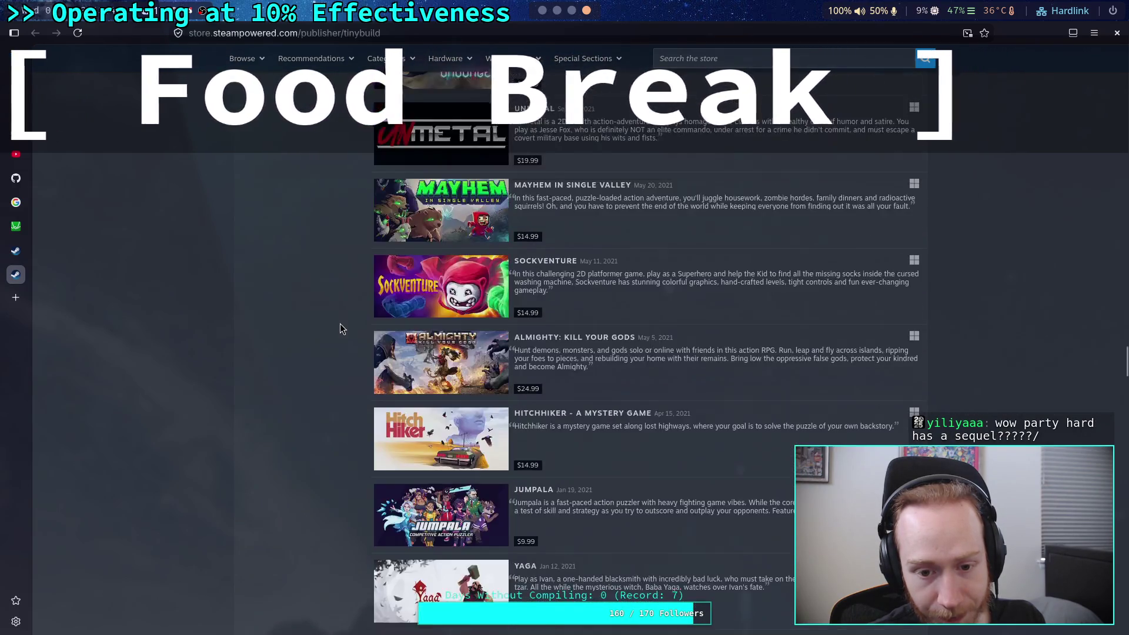
{"action": "scroll", "coordinate": [340, 328], "scroll_direction": "up", "scroll_amount": 5}
{"action": "scroll", "coordinate": [340, 329], "scroll_direction": "up", "scroll_amount": 1}
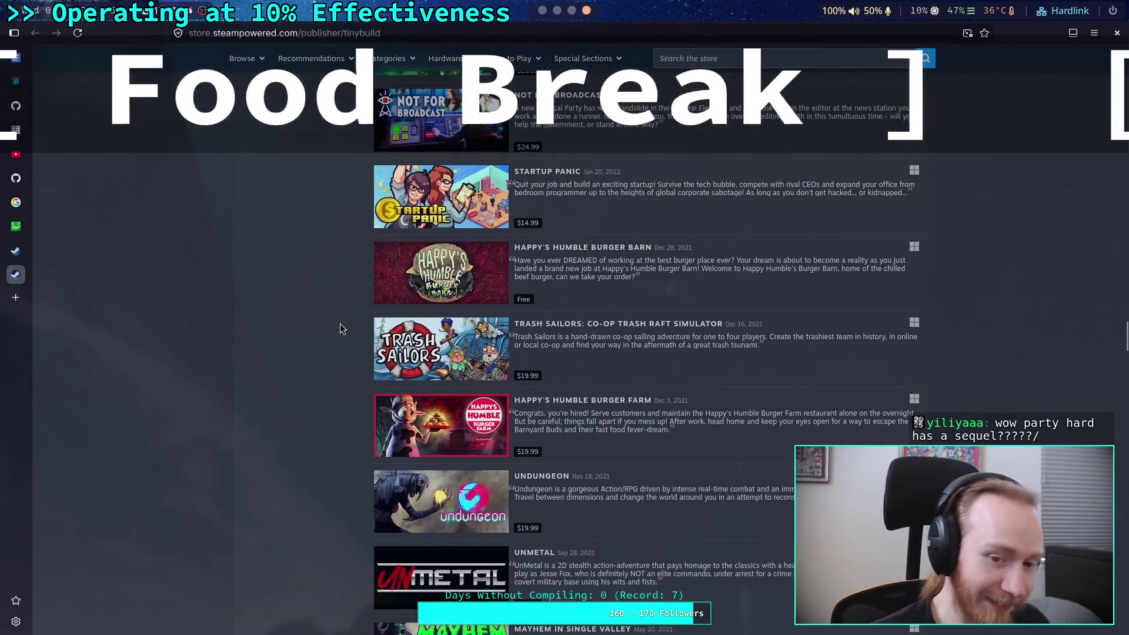
{"action": "scroll", "coordinate": [340, 328], "scroll_direction": "up", "scroll_amount": 8}
{"action": "scroll", "coordinate": [340, 328], "scroll_direction": "up", "scroll_amount": 9}
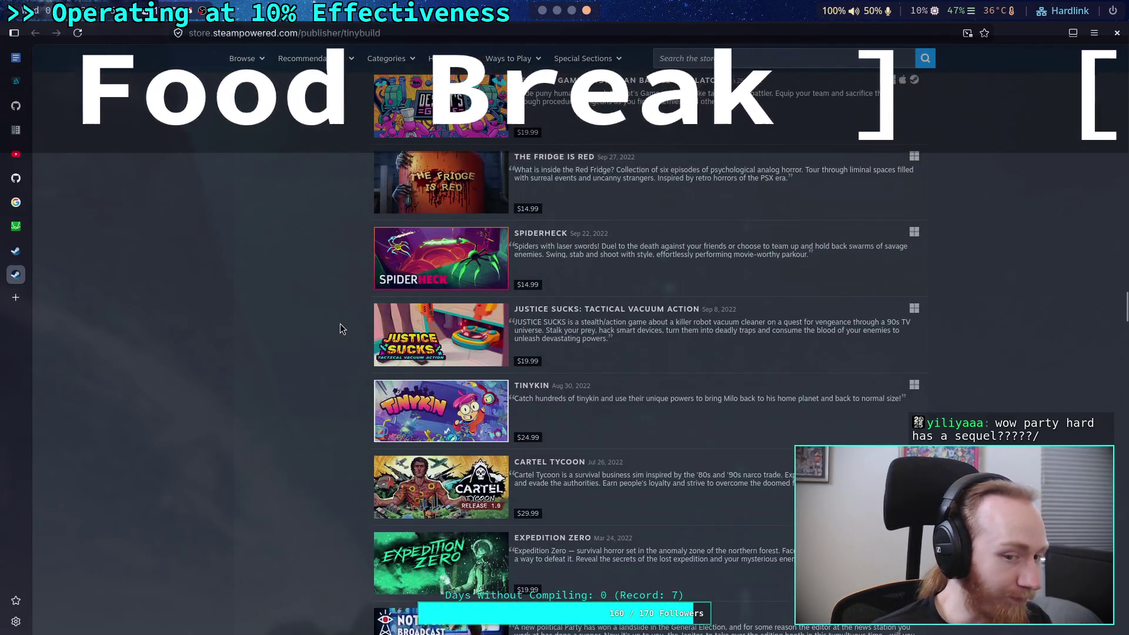
{"action": "scroll", "coordinate": [341, 328], "scroll_direction": "up", "scroll_amount": 7}
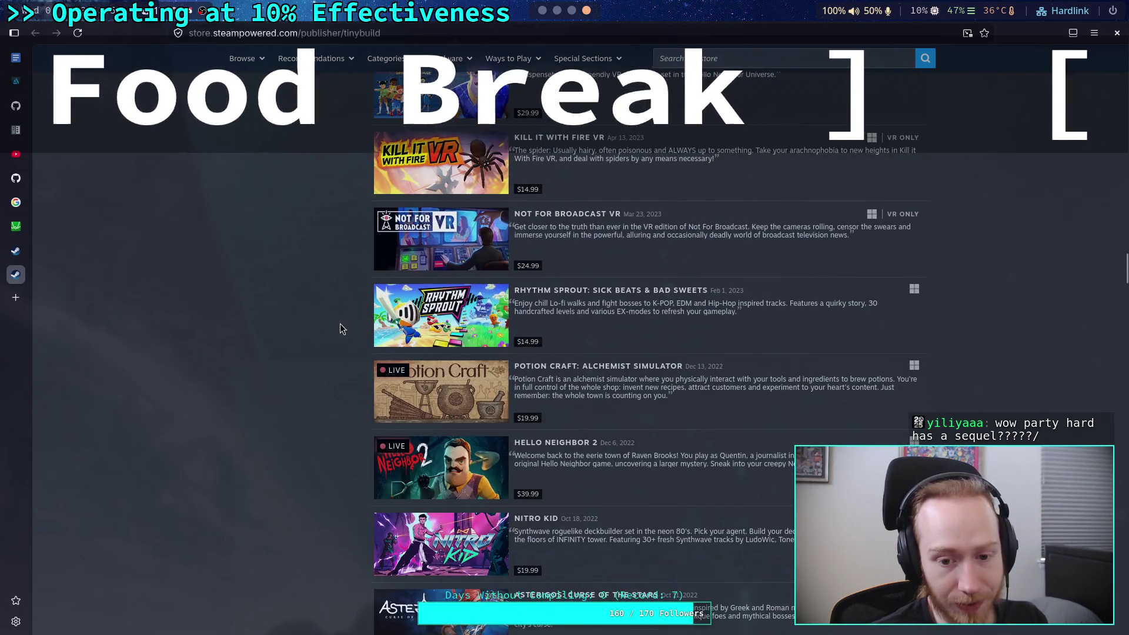
{"action": "scroll", "coordinate": [340, 324], "scroll_direction": "up", "scroll_amount": 12}
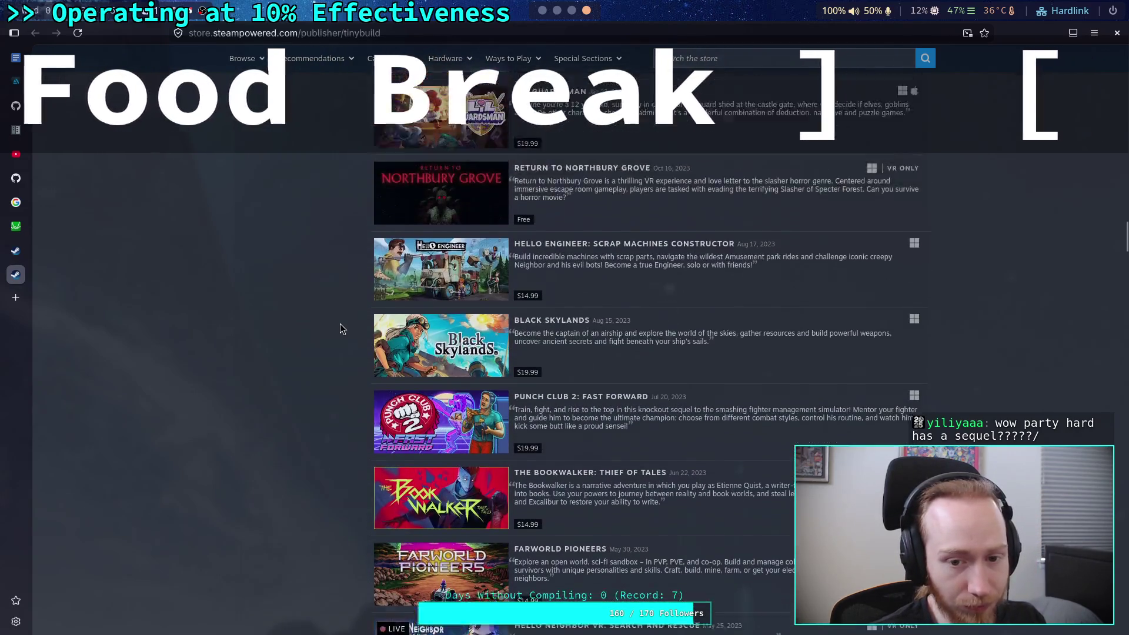
{"action": "scroll", "coordinate": [340, 323], "scroll_direction": "up", "scroll_amount": 15}
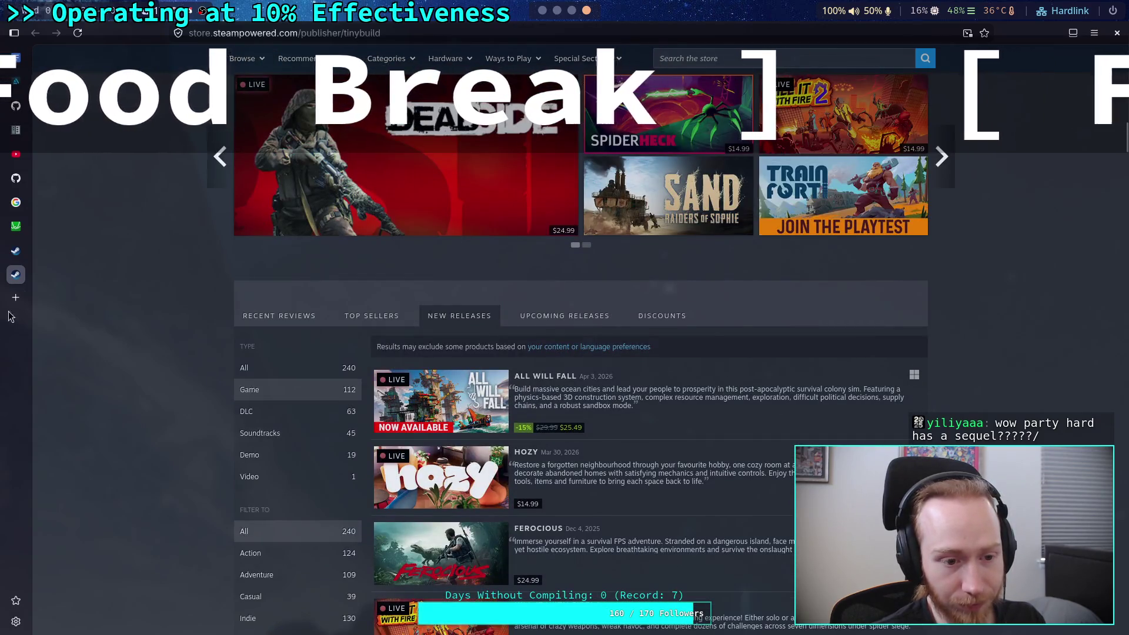
Close the tinyBuild and Kingmakers store tabs and return to the CrawlerLeg.gd editor.
{"action": "middle_click", "coordinate": [16, 274]}
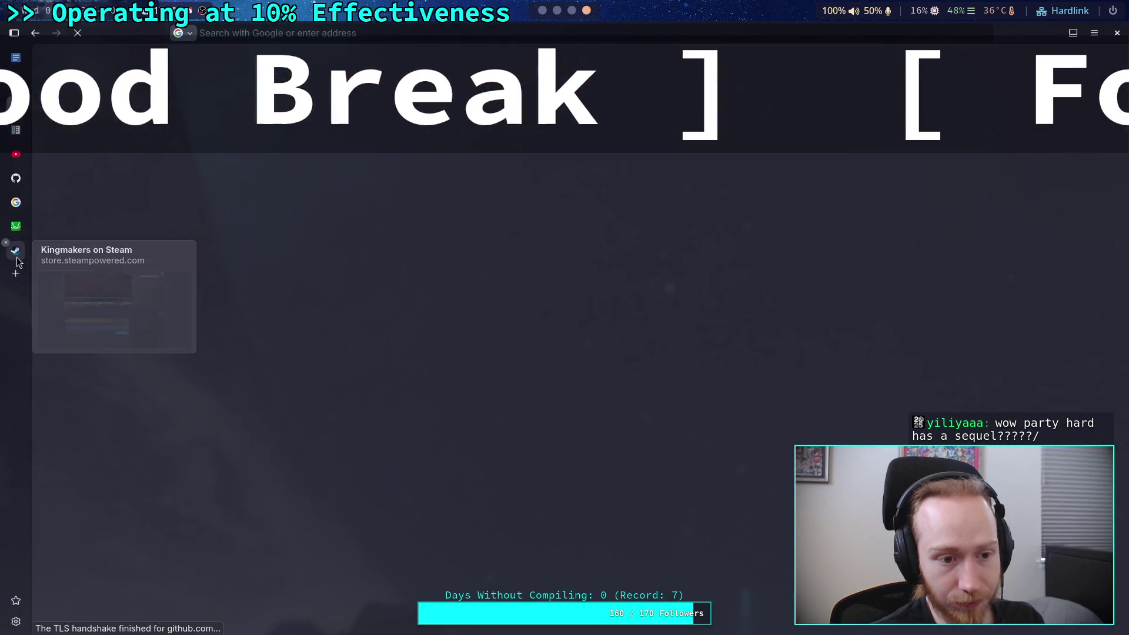
{"action": "middle_click", "coordinate": [16, 251]}
{"action": "left_click", "coordinate": [542, 10]}
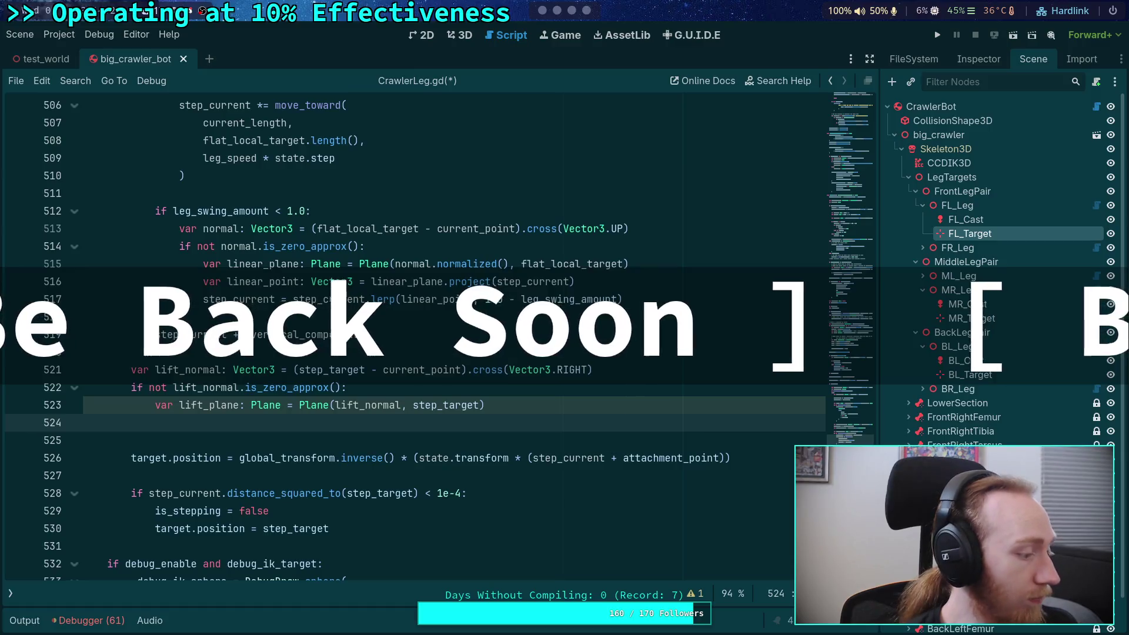
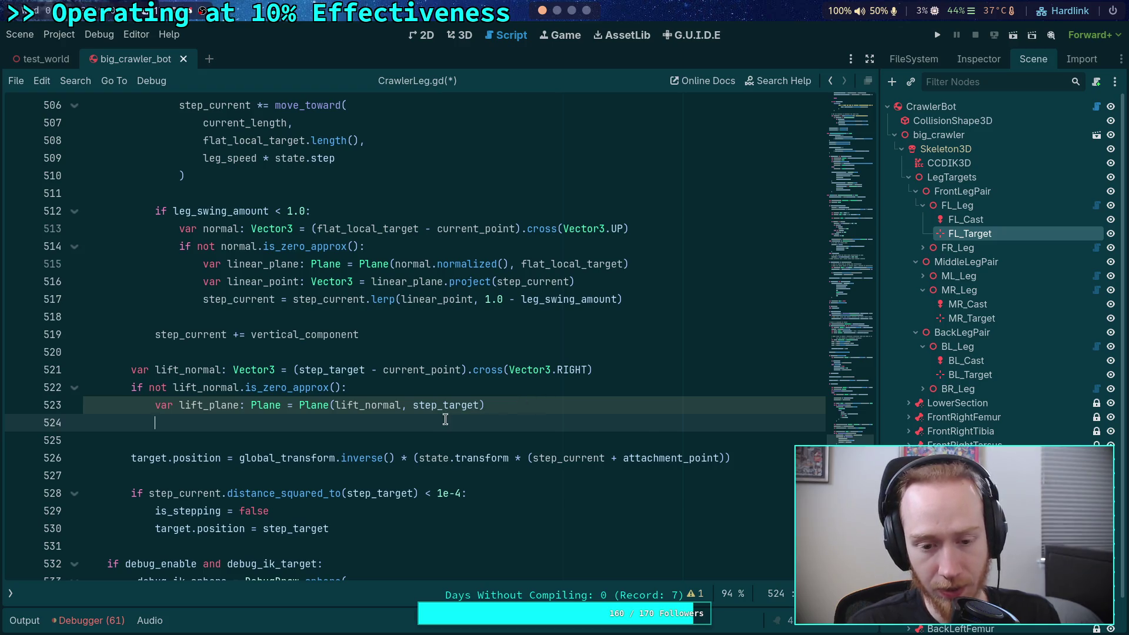
Delete lines 521–524 (lift_normal and lift_plane code) after the vertical_component addition.
{"action": "scroll", "coordinate": [447, 419], "scroll_direction": "down", "scroll_amount": 1}
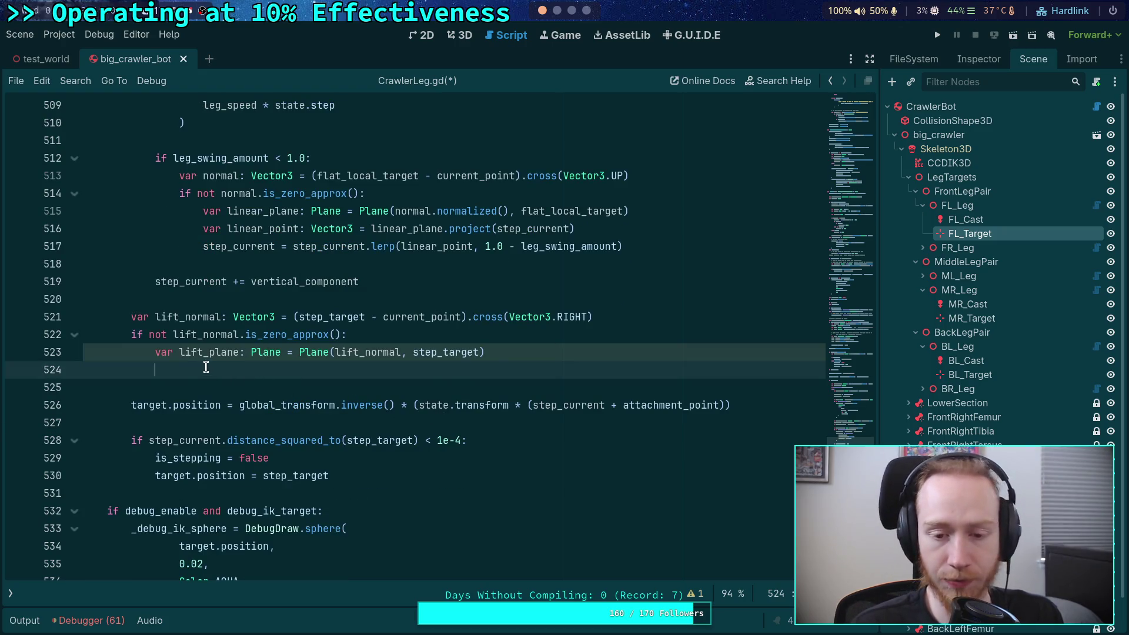
{"action": "key", "text": "shift+Up"}
{"action": "key", "text": "shift+Up"}
{"action": "key", "text": "shift+Up"}
{"action": "key", "text": "shift+Home"}
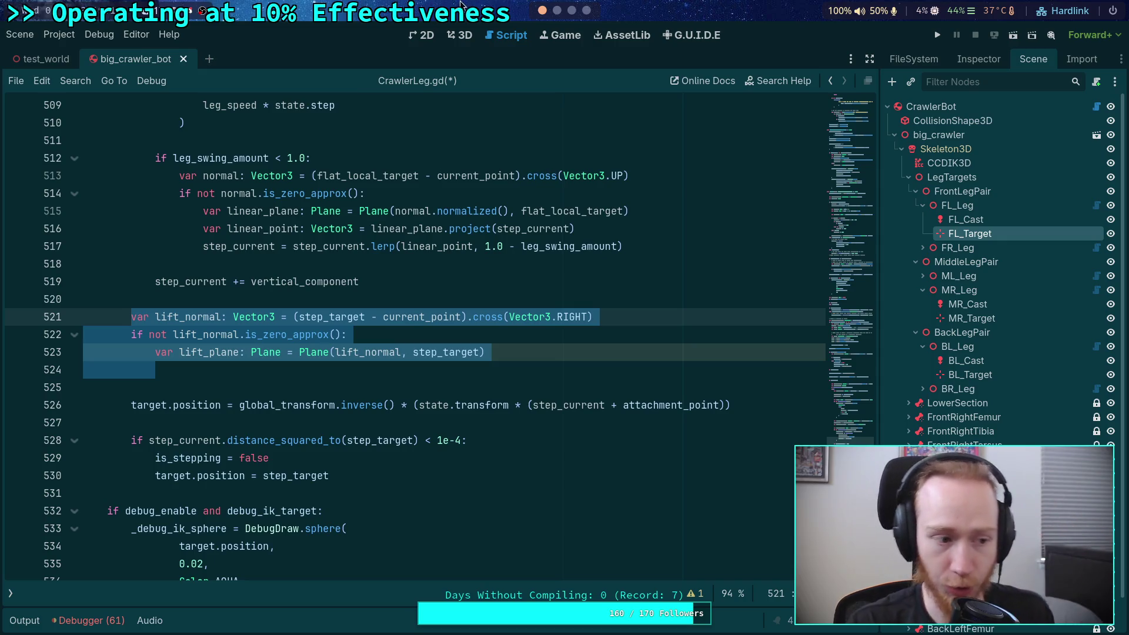
{"action": "mouse_move", "coordinate": [201, 366]}
{"action": "left_mouse_down"}
{"action": "mouse_move", "coordinate": [160, 366]}
{"action": "mouse_move", "coordinate": [131, 317]}
{"action": "left_mouse_up"}
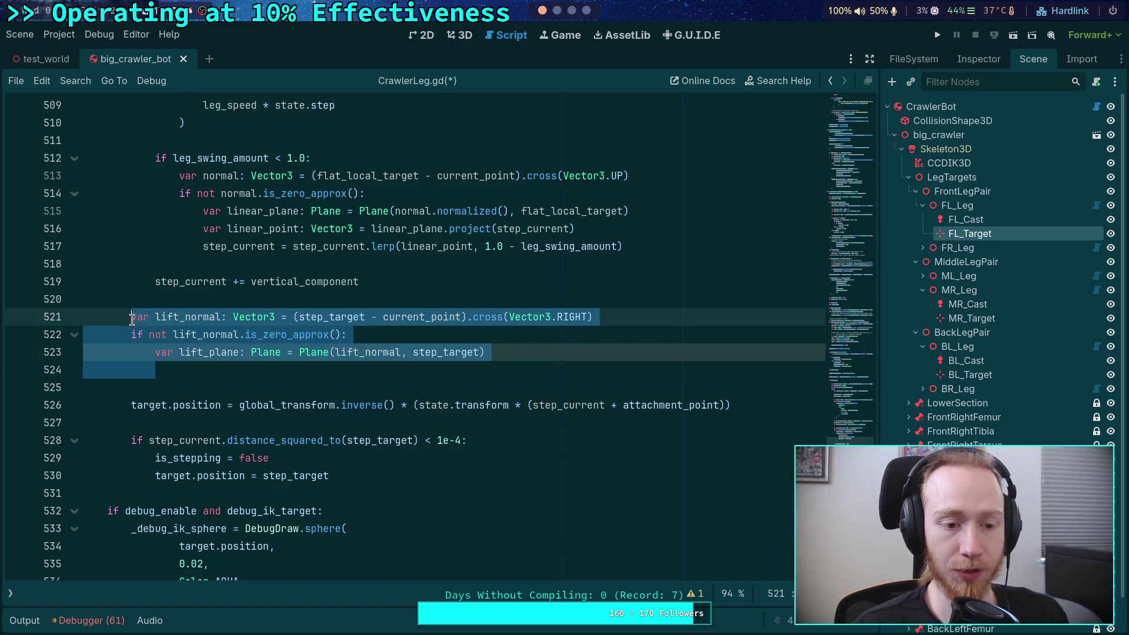
{"action": "key", "text": "BackSpace"}
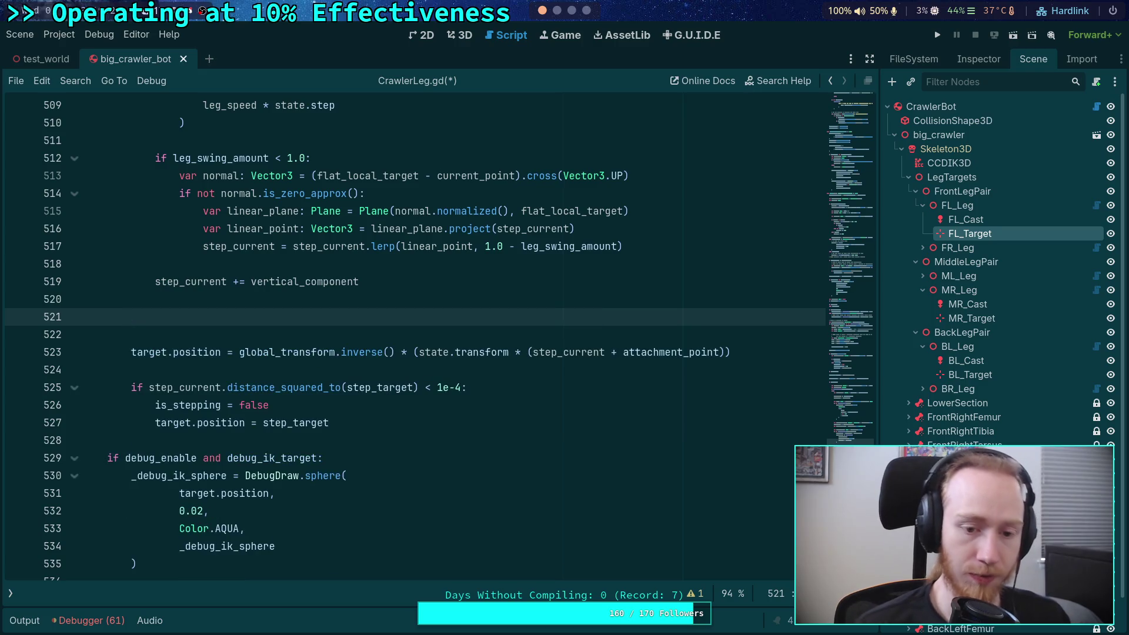
{"action": "scroll", "coordinate": [411, 336], "scroll_direction": "up", "scroll_amount": 1}
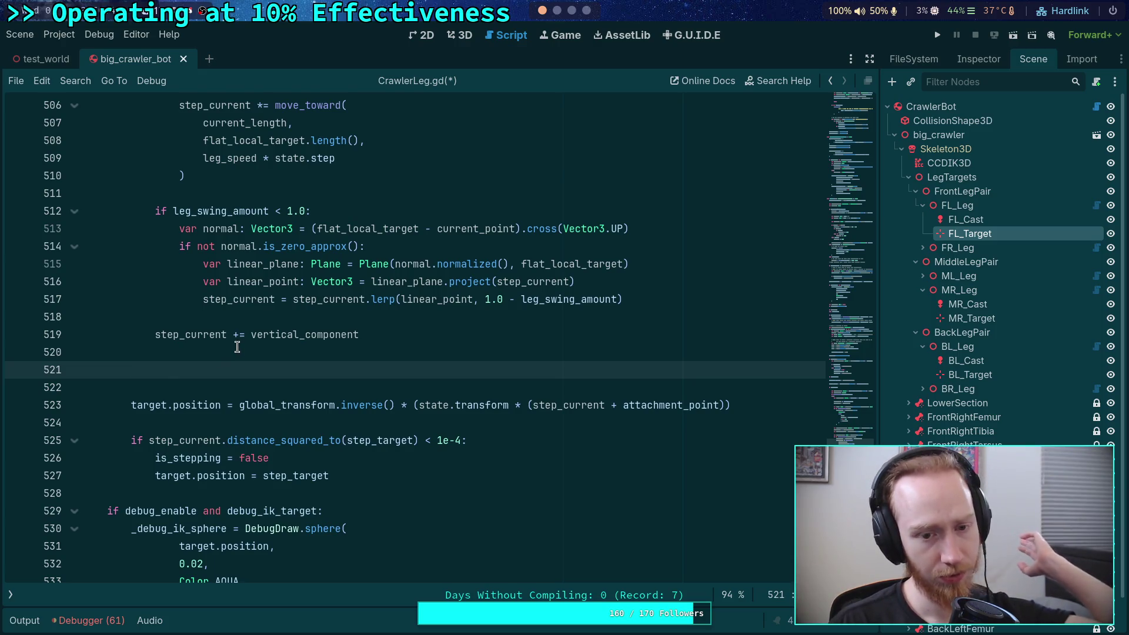
Fold the long else block at line 481.
{"action": "scroll", "coordinate": [247, 343], "scroll_direction": "up", "scroll_amount": 3}
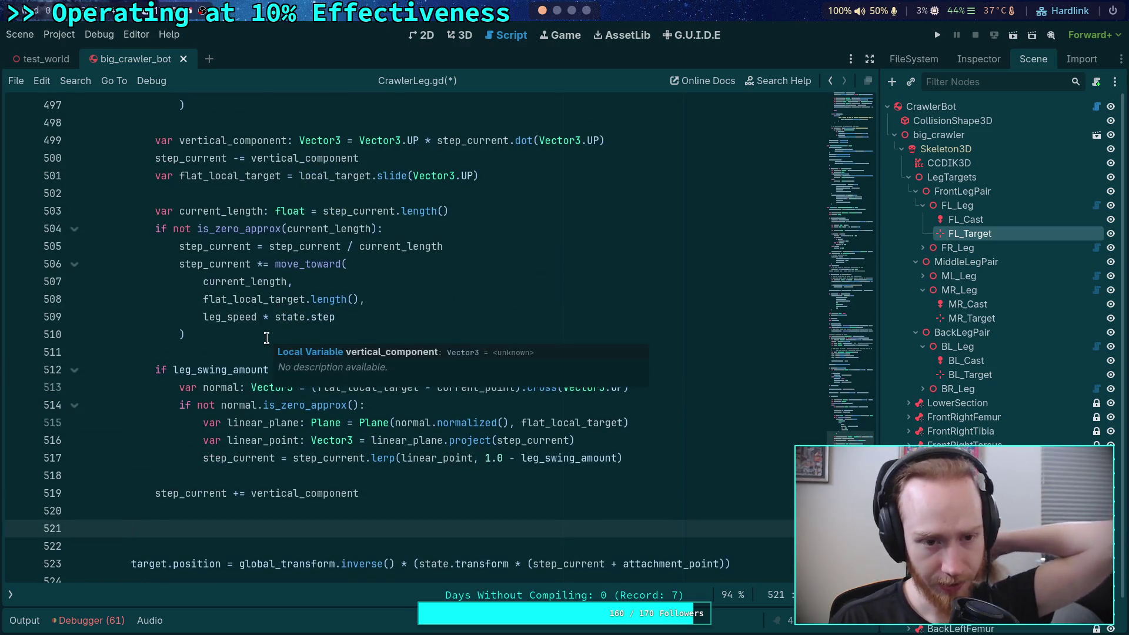
{"action": "scroll", "coordinate": [266, 338], "scroll_direction": "up", "scroll_amount": 5}
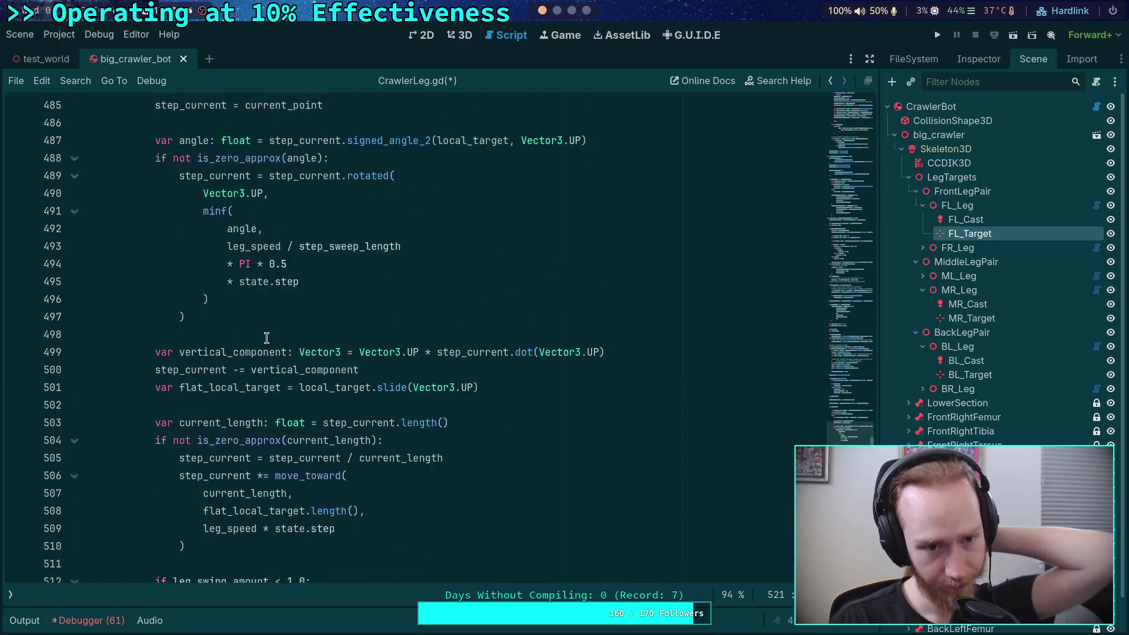
{"action": "scroll", "coordinate": [266, 338], "scroll_direction": "up", "scroll_amount": 4}
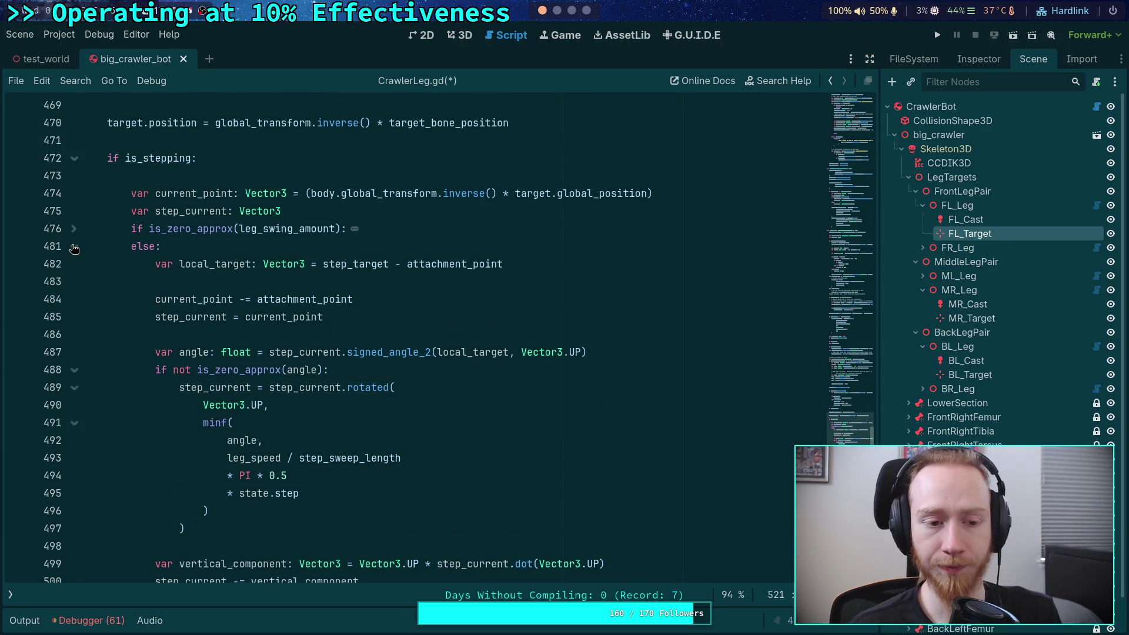
{"action": "left_click", "coordinate": [74, 248]}
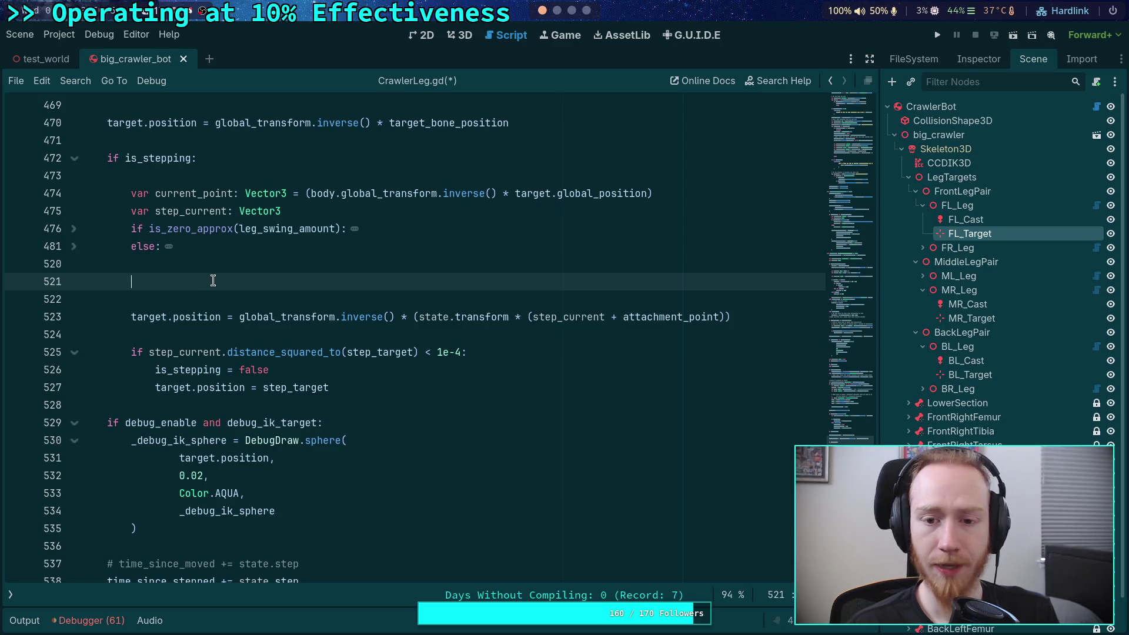
On line 474, replace body.global_ with state. so current_point uses state.transform.inverse().
{"action": "scroll", "coordinate": [382, 210], "scroll_direction": "up", "scroll_amount": 3}
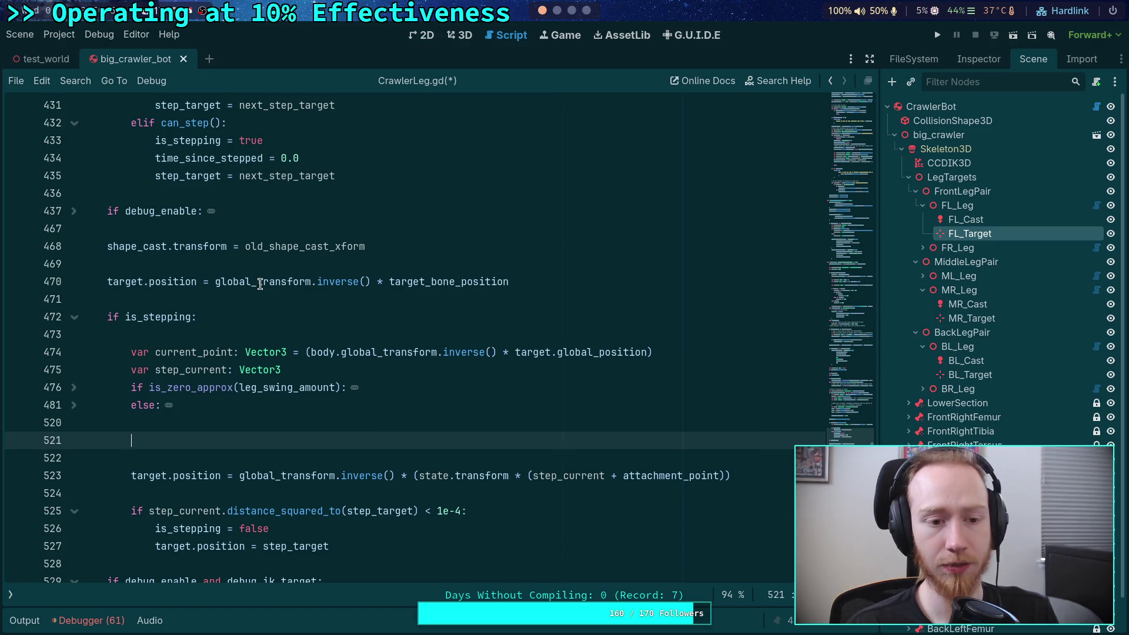
{"action": "scroll", "coordinate": [260, 284], "scroll_direction": "up", "scroll_amount": 4}
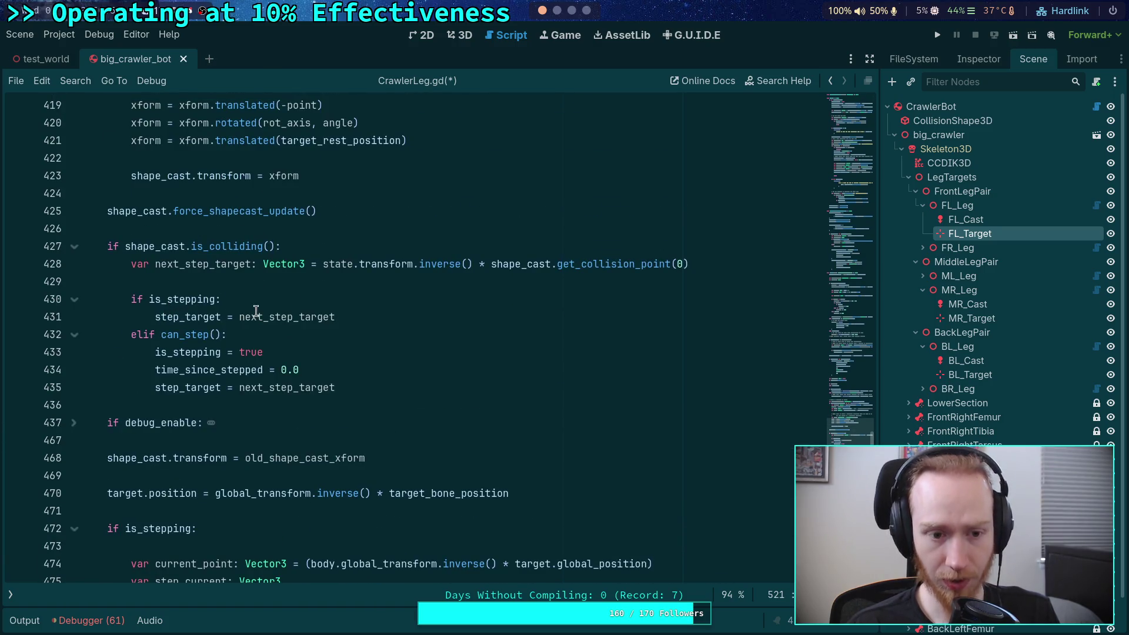
{"action": "scroll", "coordinate": [464, 265], "scroll_direction": "down", "scroll_amount": 3}
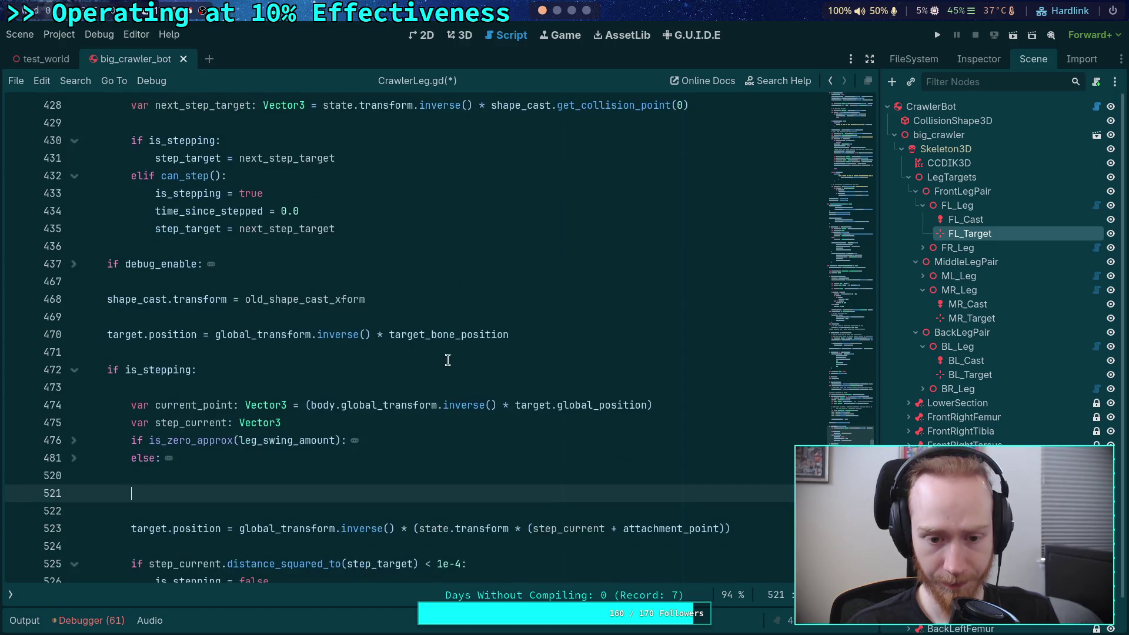
{"action": "scroll", "coordinate": [435, 409], "scroll_direction": "up", "scroll_amount": 1}
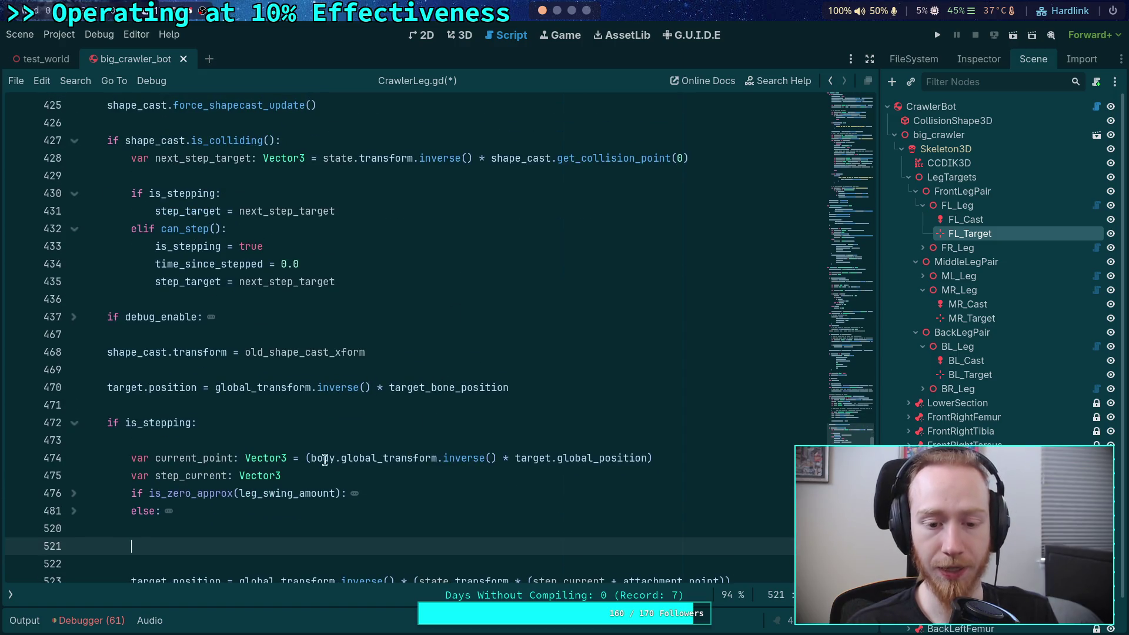
{"action": "left_click_drag", "start_coordinate": [312, 459], "coordinate": [383, 459]}
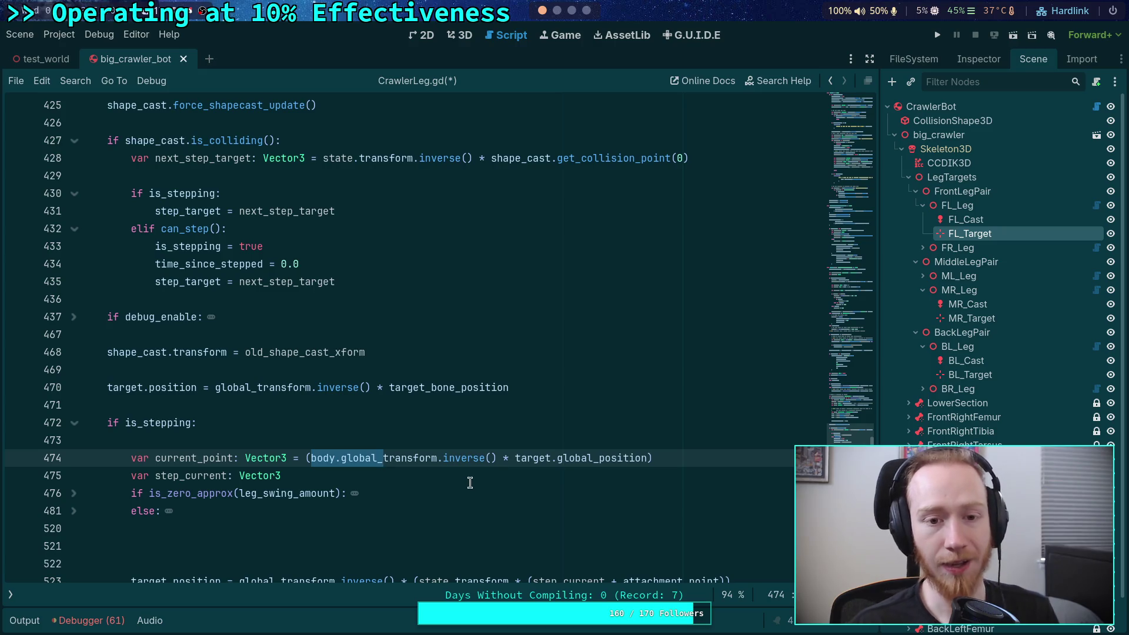
{"action": "type", "text": "state."}
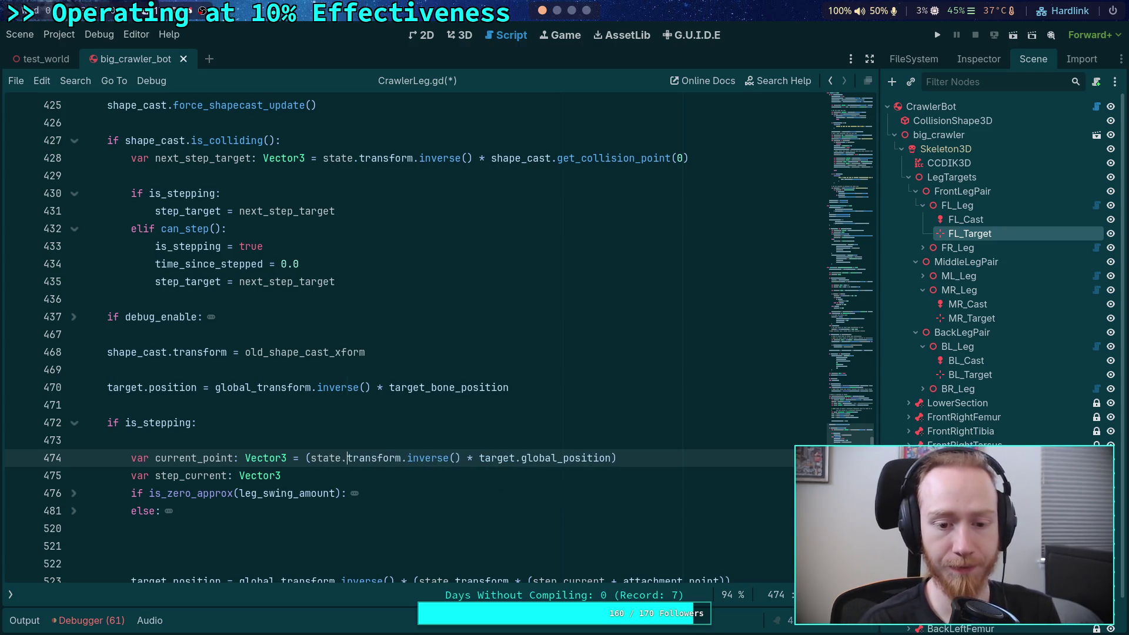
{"action": "left_click", "coordinate": [468, 507]}
Open the find bar in CrawlerLeg.gd.
{"action": "scroll", "coordinate": [468, 503], "scroll_direction": "down", "scroll_amount": 1}
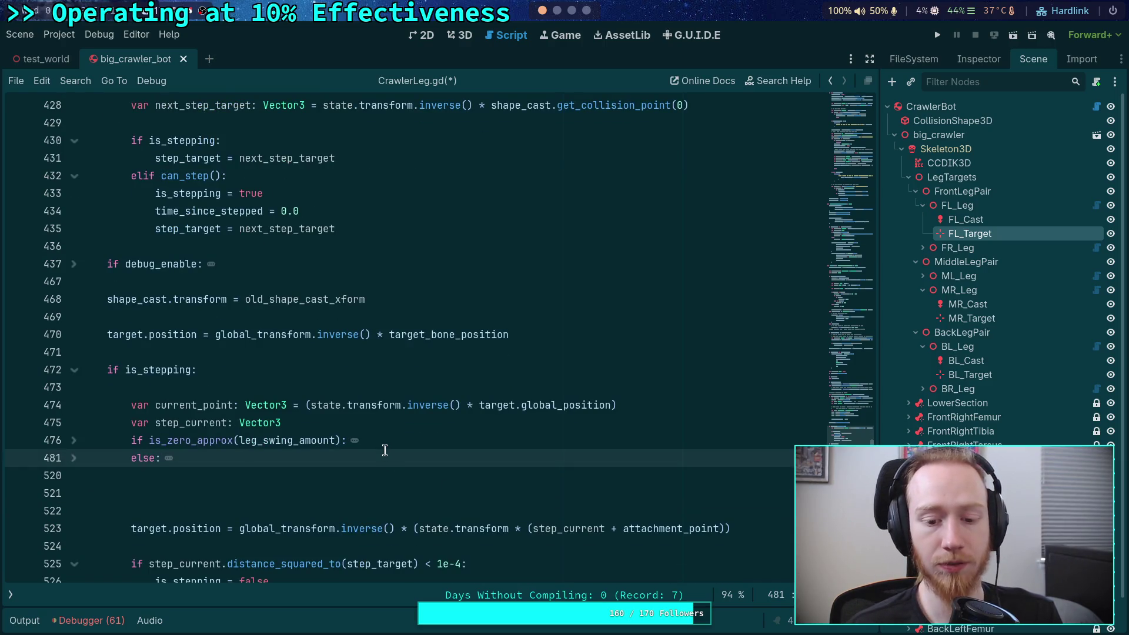
{"action": "scroll", "coordinate": [385, 450], "scroll_direction": "down", "scroll_amount": 3}
{"action": "key", "text": "ctrl+f"}
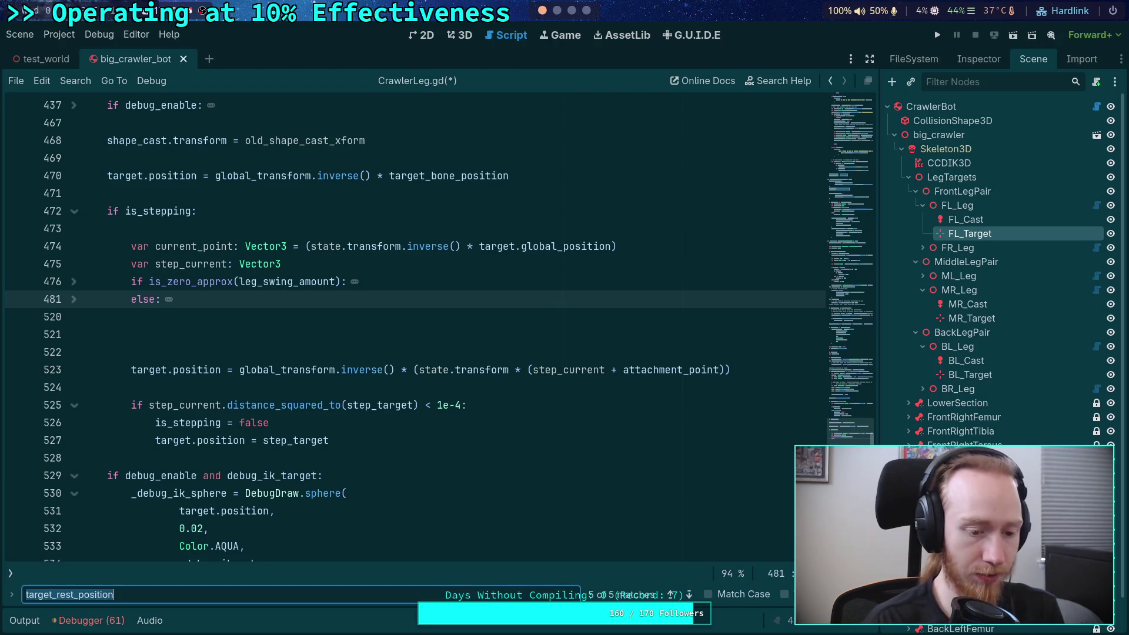
Search for 'body.' and step through matches from the top, setup(), to around line 259.
{"action": "type", "text": "body."}
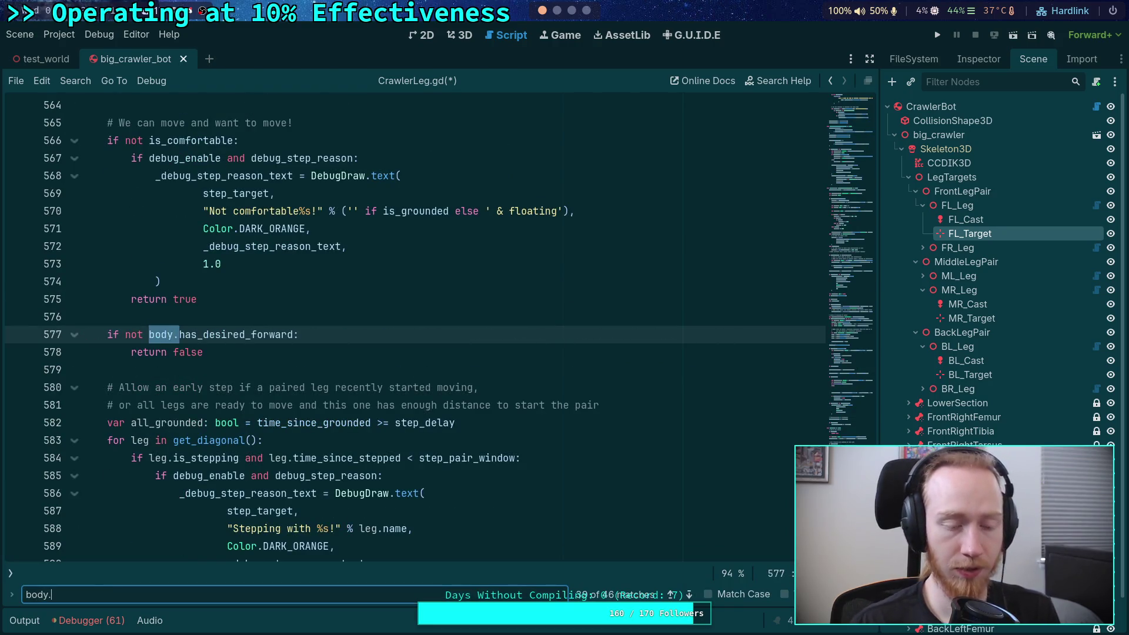
{"action": "left_click", "coordinate": [688, 595]}
{"action": "left_click", "coordinate": [689, 595]}
{"action": "left_click", "coordinate": [688, 595]}
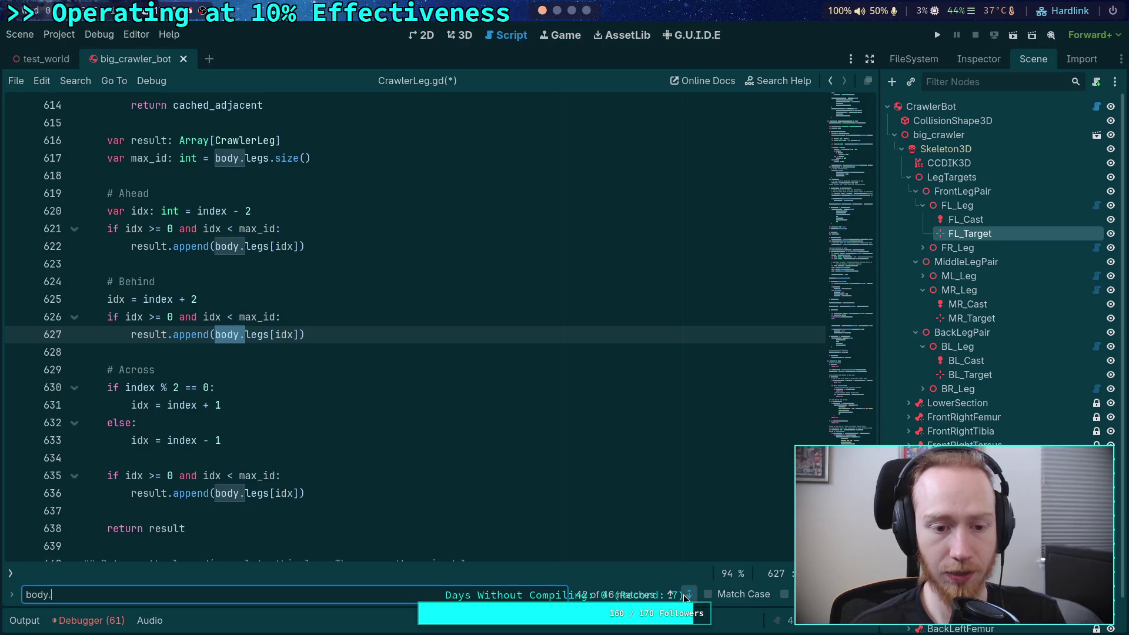
{"action": "left_click", "coordinate": [689, 595]}
{"action": "left_click", "coordinate": [688, 595]}
{"action": "left_click", "coordinate": [689, 595]}
{"action": "left_click", "coordinate": [689, 595]}
{"action": "left_click", "coordinate": [688, 595]}
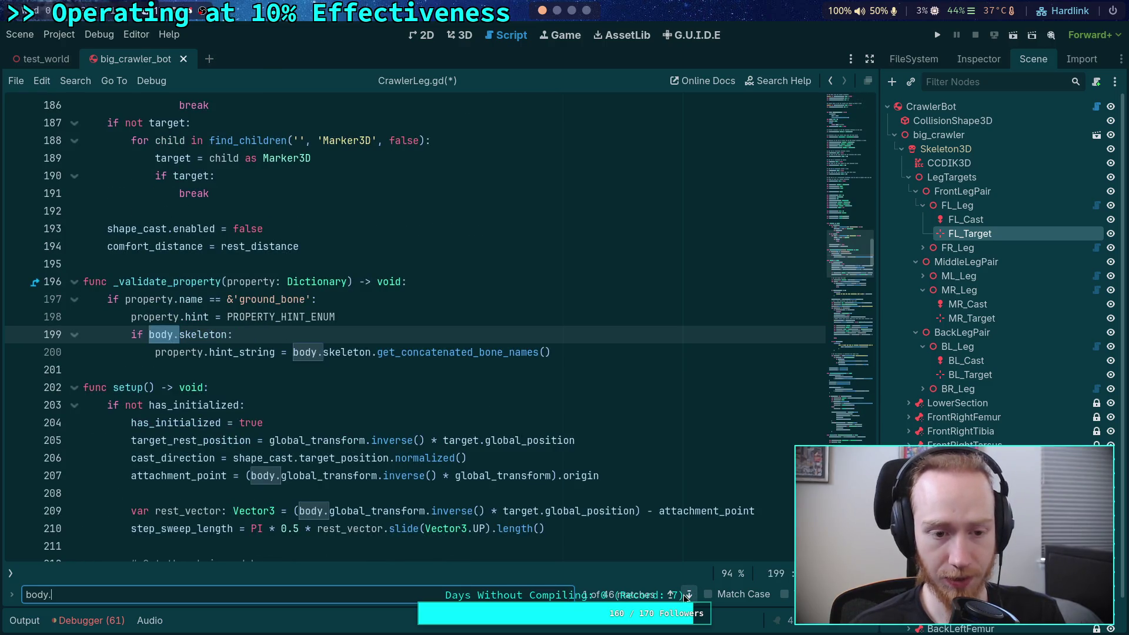
{"action": "left_click", "coordinate": [688, 594]}
{"action": "left_click", "coordinate": [689, 595]}
{"action": "left_click", "coordinate": [689, 595]}
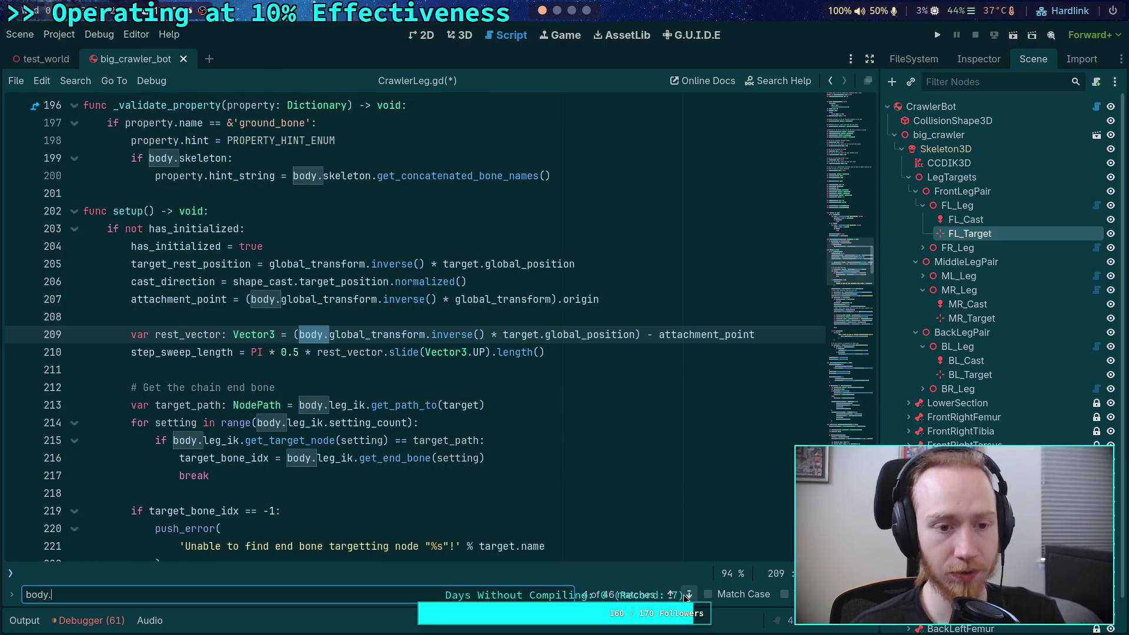
{"action": "left_click", "coordinate": [689, 594]}
{"action": "left_click", "coordinate": [689, 595]}
{"action": "left_click", "coordinate": [689, 595]}
{"action": "left_click", "coordinate": [688, 595]}
{"action": "left_click", "coordinate": [688, 595]}
{"action": "left_click", "coordinate": [689, 594]}
{"action": "left_click", "coordinate": [689, 594]}
{"action": "left_click", "coordinate": [688, 595]}
{"action": "left_click", "coordinate": [688, 595]}
{"action": "left_click", "coordinate": [688, 594]}
{"action": "left_click", "coordinate": [689, 595]}
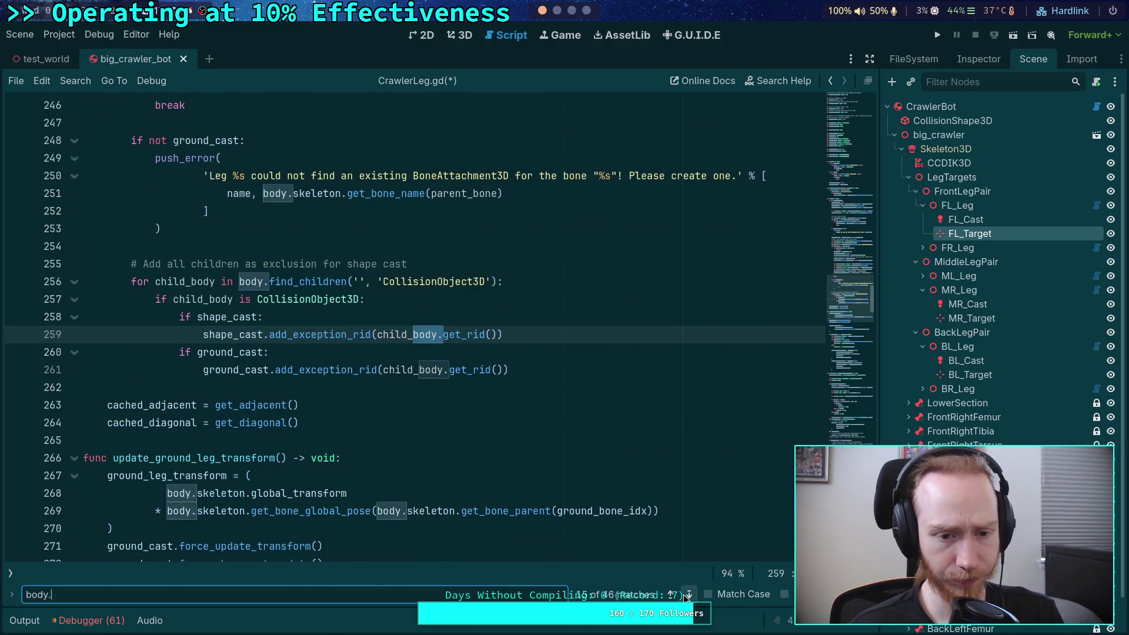
Continue through 'body.' matches in update() down to the rot_axis code on line 411.
{"action": "left_click", "coordinate": [688, 594]}
{"action": "left_click", "coordinate": [689, 594]}
{"action": "left_click", "coordinate": [688, 595]}
{"action": "left_click", "coordinate": [689, 595]}
{"action": "left_click", "coordinate": [688, 595]}
{"action": "left_click", "coordinate": [688, 594]}
{"action": "left_click", "coordinate": [688, 595]}
{"action": "left_click", "coordinate": [689, 594]}
{"action": "left_click", "coordinate": [689, 595]}
{"action": "left_click", "coordinate": [689, 594]}
{"action": "left_click", "coordinate": [689, 595]}
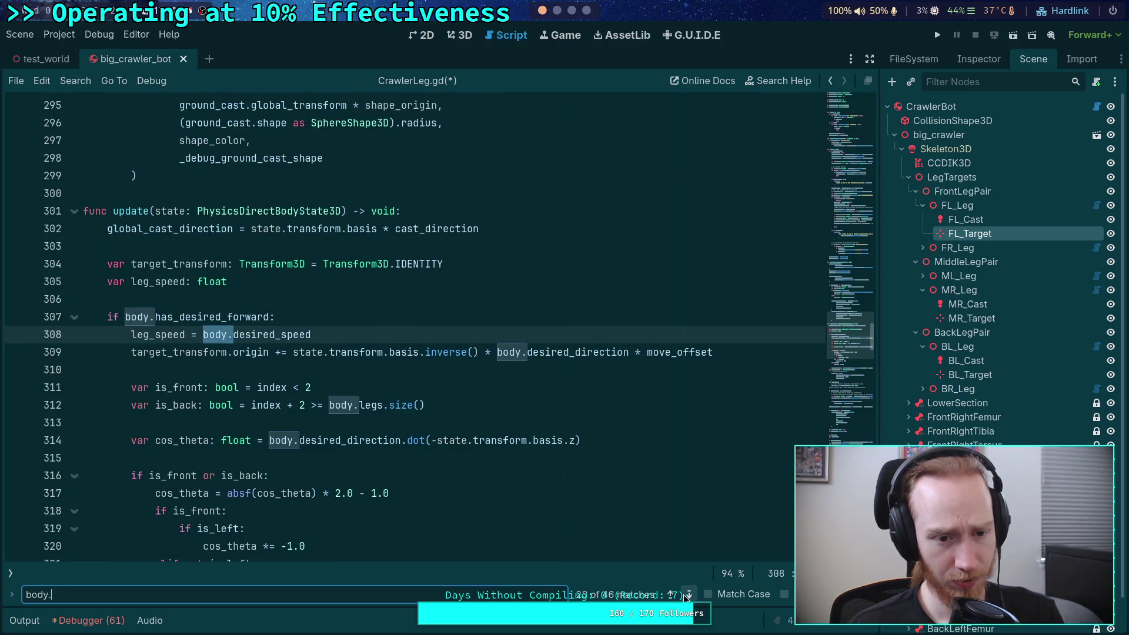
{"action": "left_click", "coordinate": [689, 595]}
{"action": "left_click", "coordinate": [689, 594]}
{"action": "left_click", "coordinate": [689, 594]}
{"action": "left_click", "coordinate": [689, 594]}
{"action": "left_click", "coordinate": [689, 595]}
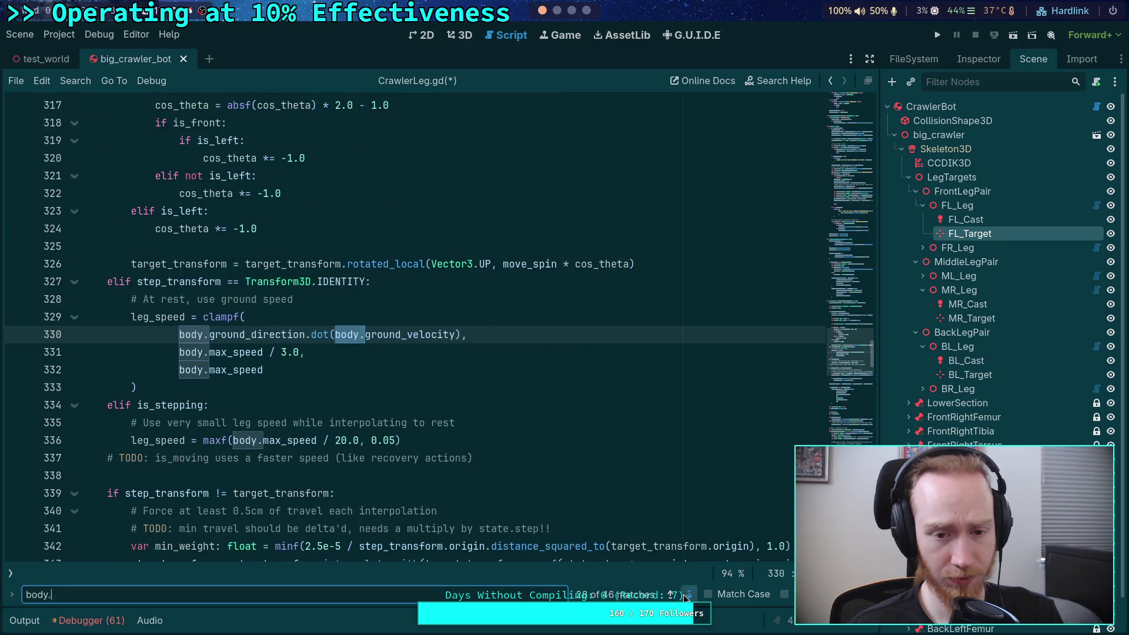
{"action": "left_click", "coordinate": [689, 595]}
{"action": "left_click", "coordinate": [689, 595]}
{"action": "left_click", "coordinate": [689, 595]}
{"action": "left_click", "coordinate": [689, 594]}
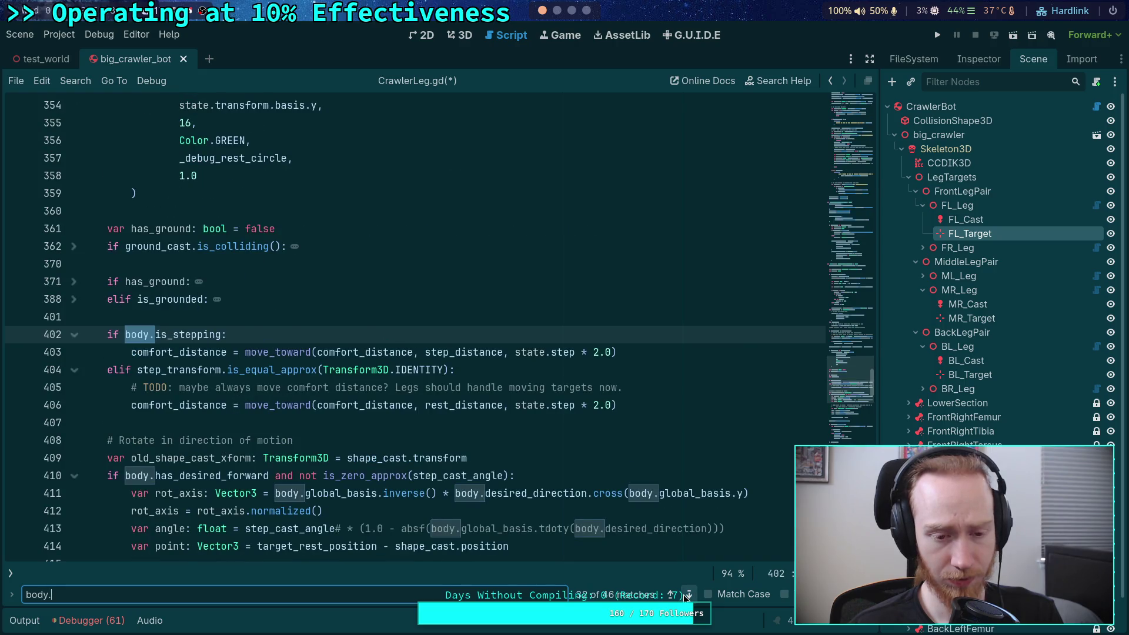
{"action": "left_click", "coordinate": [688, 595]}
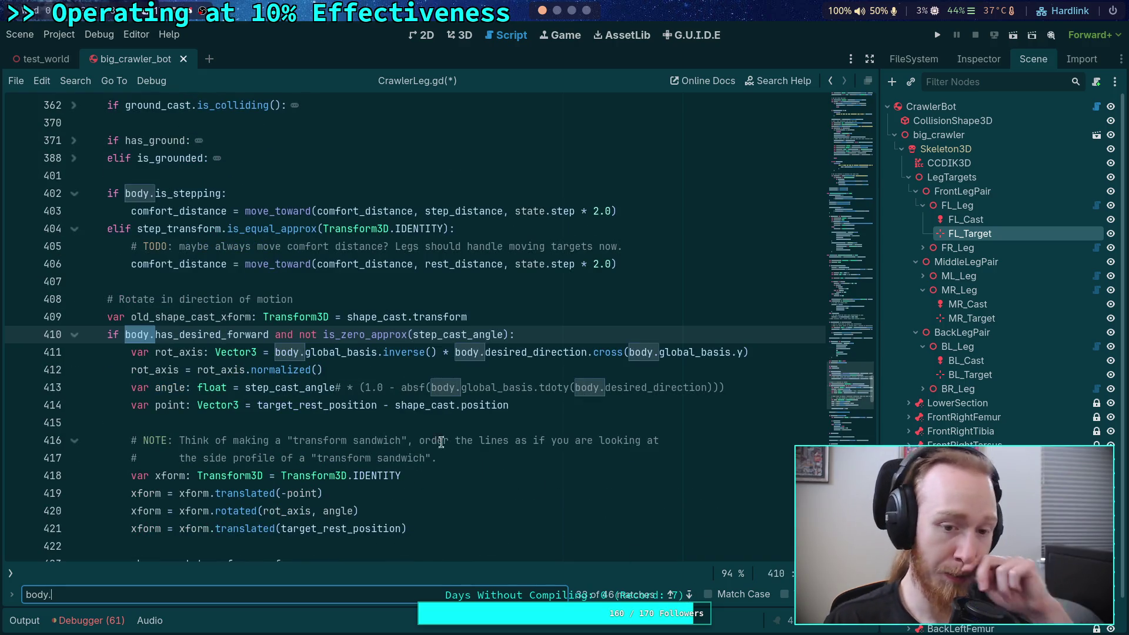
{"action": "left_click_drag", "start_coordinate": [305, 353], "coordinate": [359, 353]}
{"action": "key", "text": "Left"}
{"action": "key", "text": "Left"}
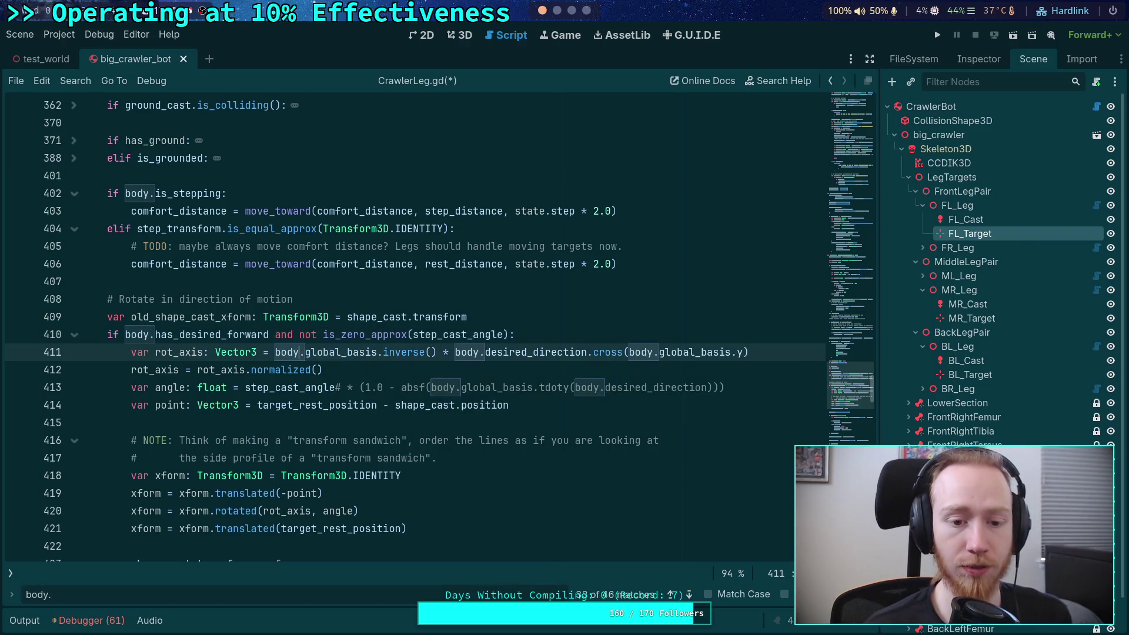
On line 411, replace both body.global_ references with state.transform.
{"action": "double_click", "coordinate": [280, 351]}
{"action": "type", "text": "state.transfo"}
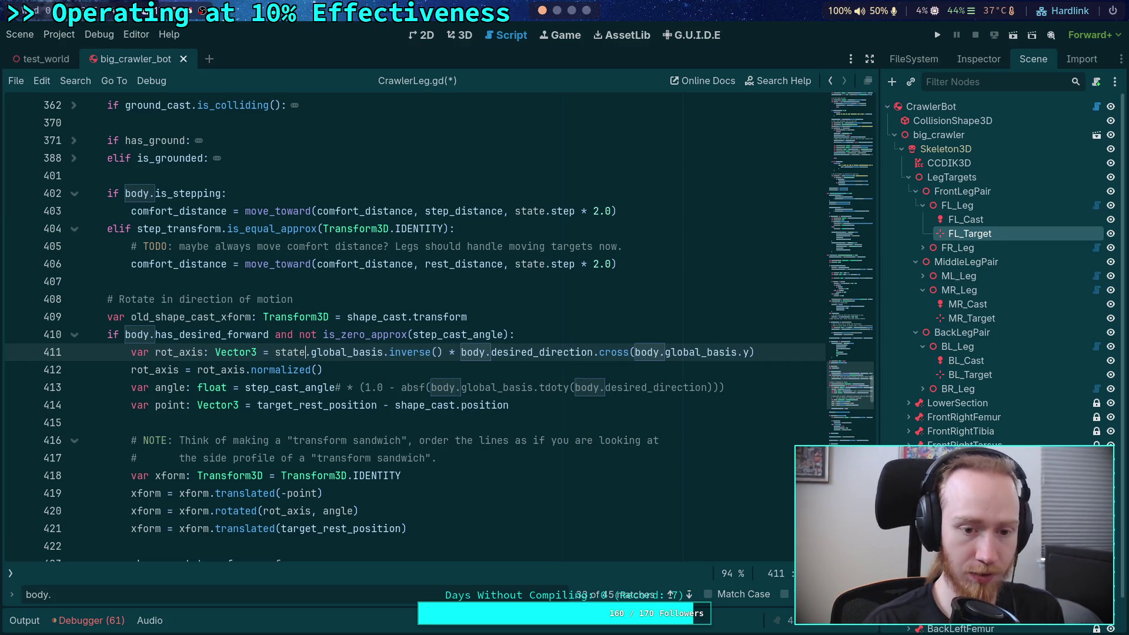
{"action": "key", "text": "Return"}
{"action": "type", "text": ".transform."}
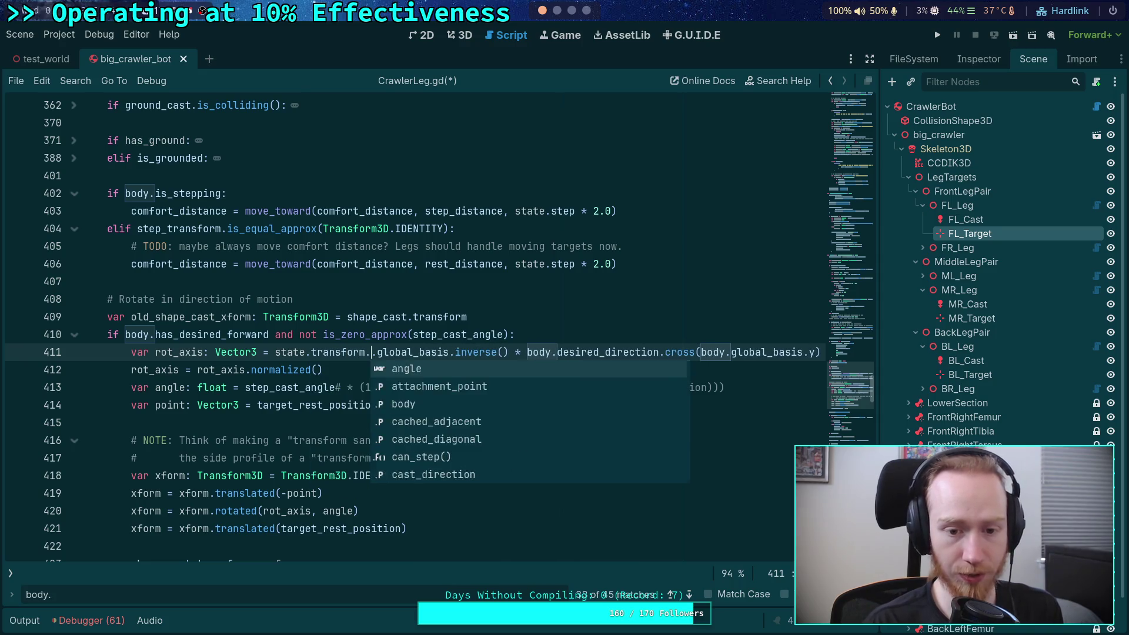
{"action": "key", "text": "Delete"}
{"action": "key", "text": "Delete"}
{"action": "key", "text": "Delete"}
{"action": "key", "text": "Delete"}
{"action": "key", "text": "Delete"}
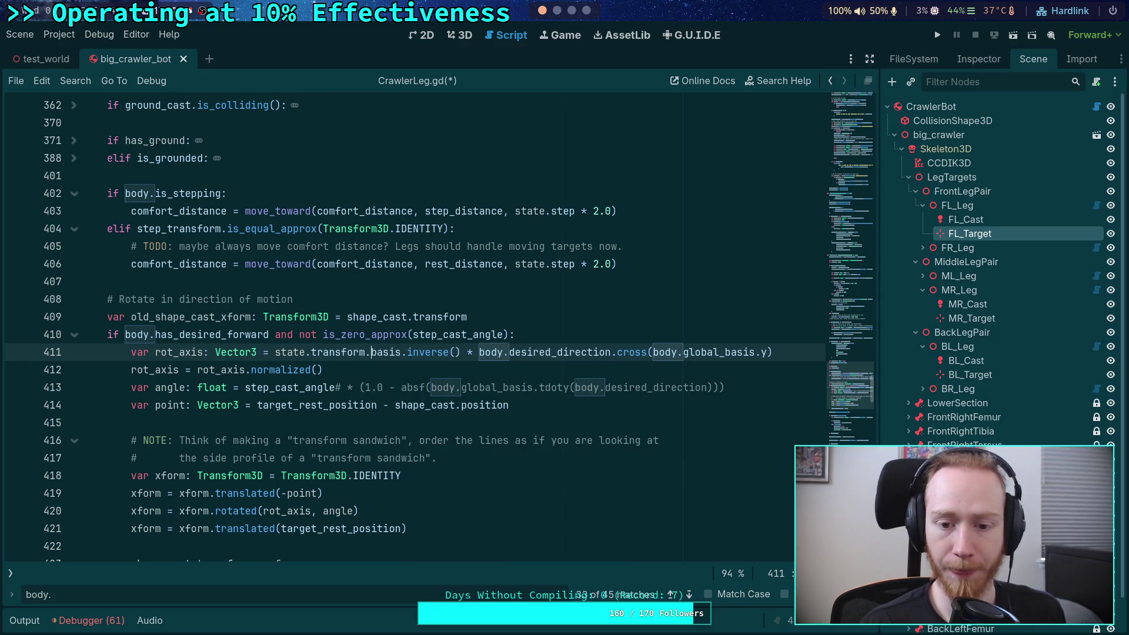
{"action": "left_click_drag", "start_coordinate": [653, 351], "coordinate": [726, 351]}
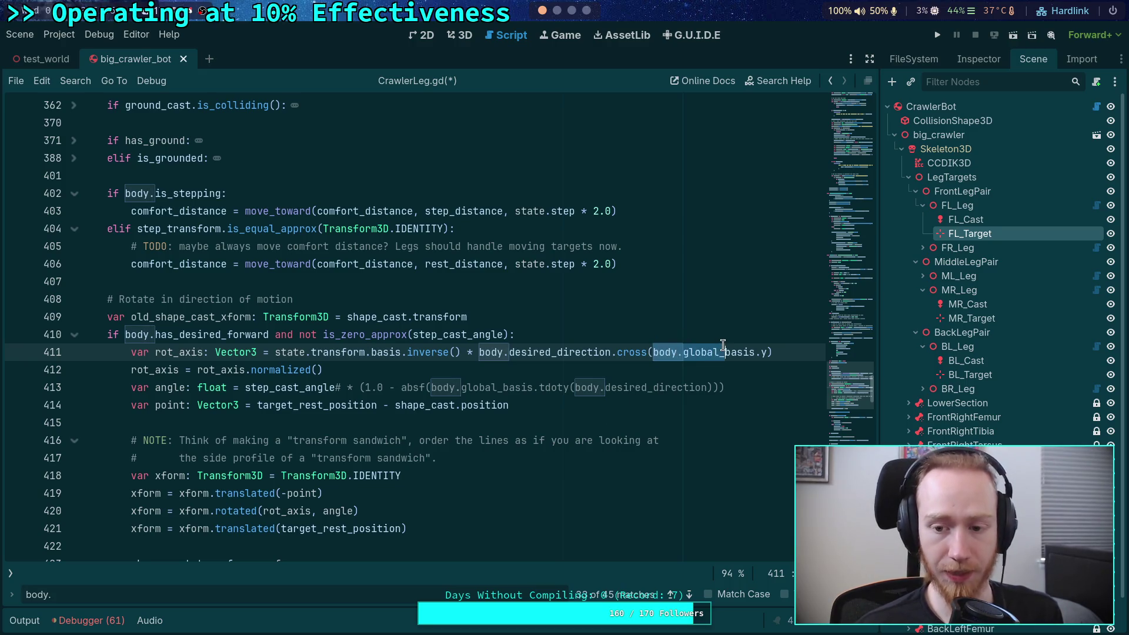
{"action": "type", "text": "state.transform."}
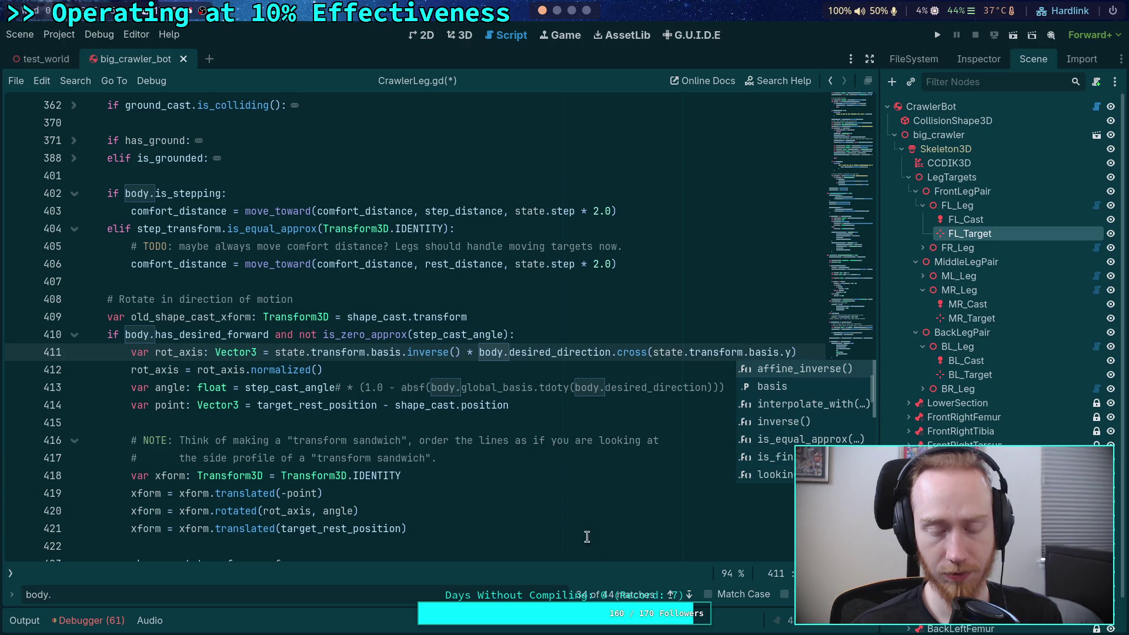
On line 413, replace body.global_ with state.transform.
{"action": "left_click", "coordinate": [416, 389]}
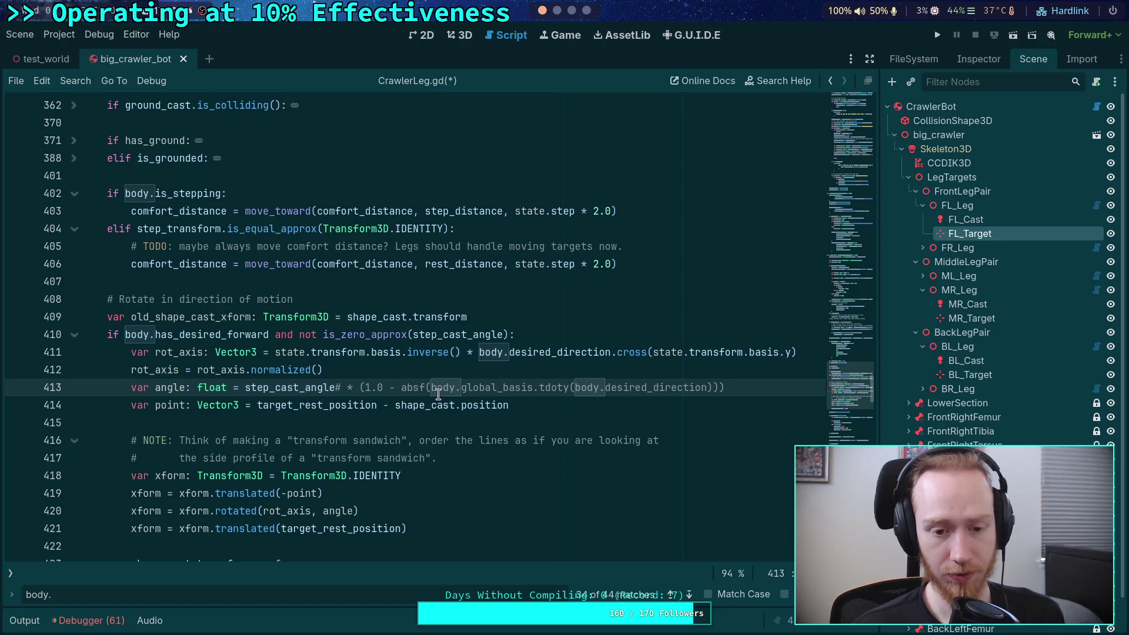
{"action": "double_click", "coordinate": [252, 389]}
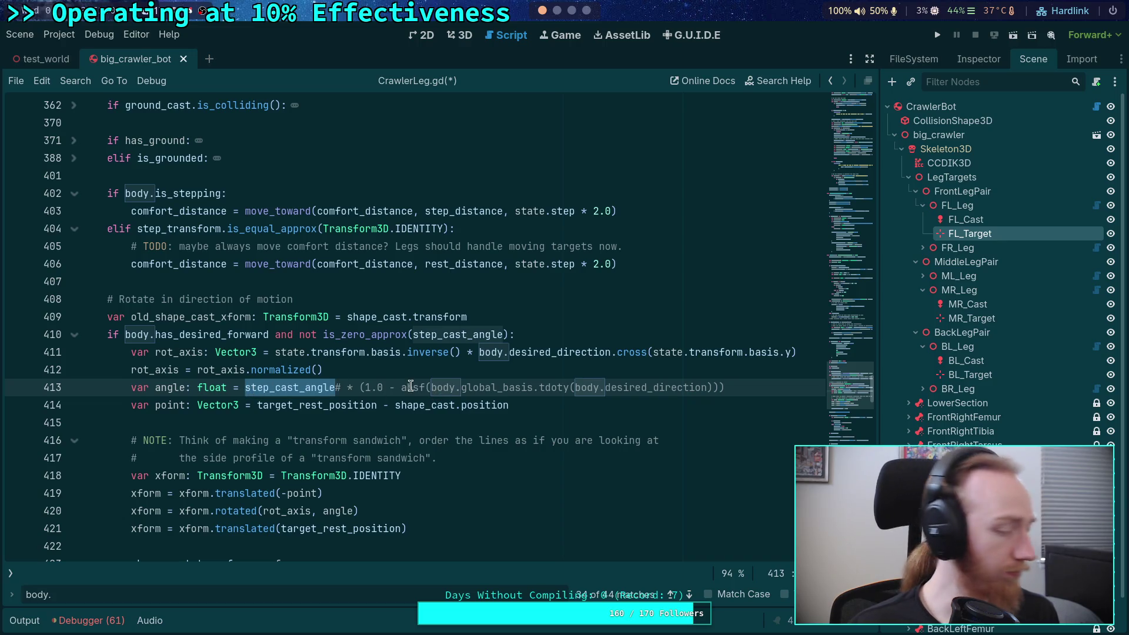
{"action": "left_click", "coordinate": [333, 387]}
{"action": "left_click_drag", "start_coordinate": [735, 389], "coordinate": [335, 389]}
{"action": "scroll", "coordinate": [485, 379], "scroll_direction": "down", "scroll_amount": 2}
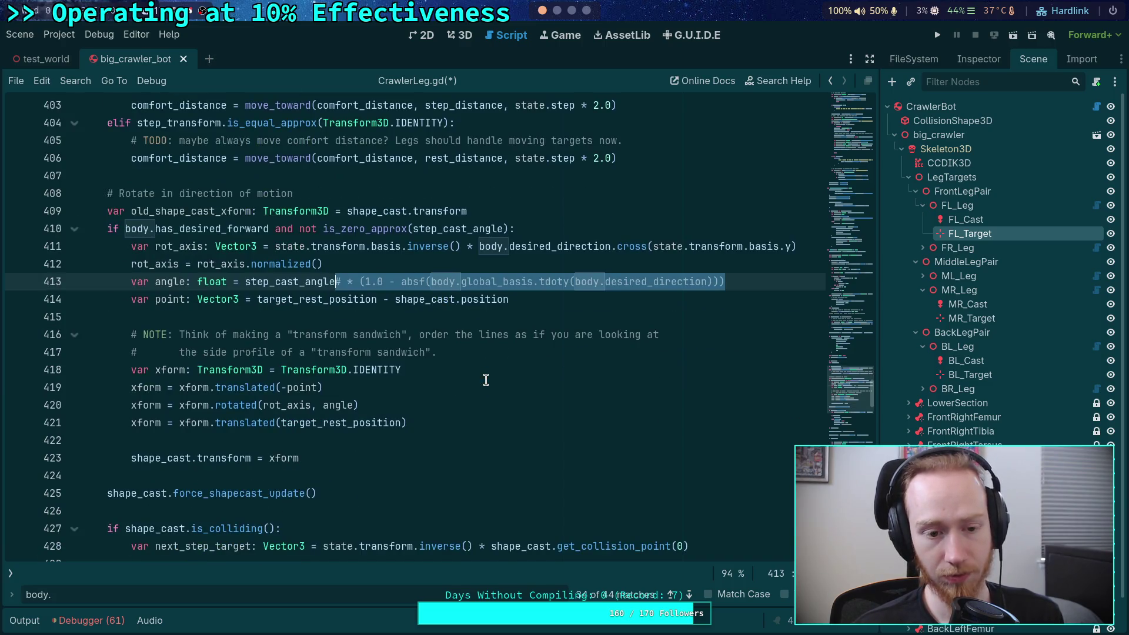
{"action": "left_click", "coordinate": [370, 297]}
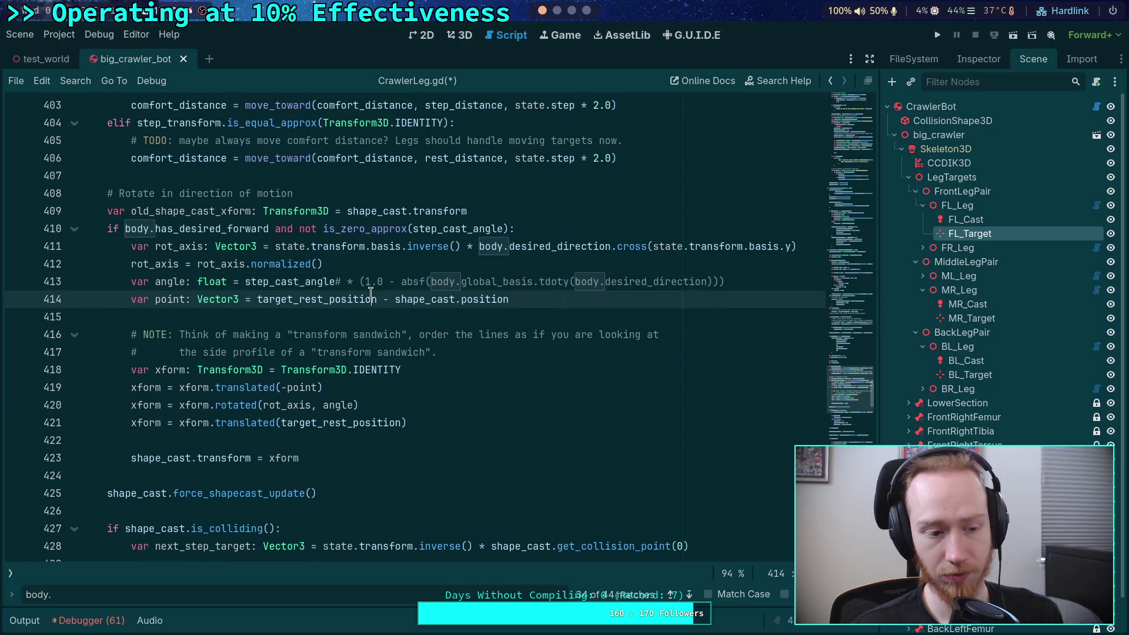
{"action": "left_click", "coordinate": [434, 281]}
{"action": "left_click_drag", "start_coordinate": [434, 281], "coordinate": [498, 282]}
{"action": "key", "text": "BackSpace"}
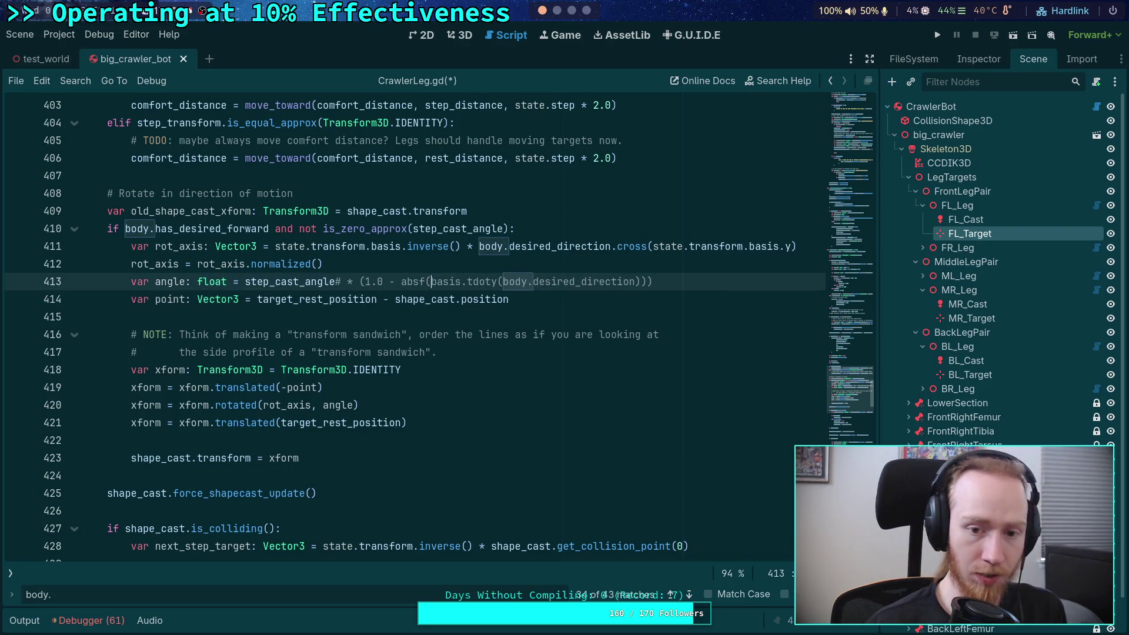
{"action": "type", "text": "state.transform."}
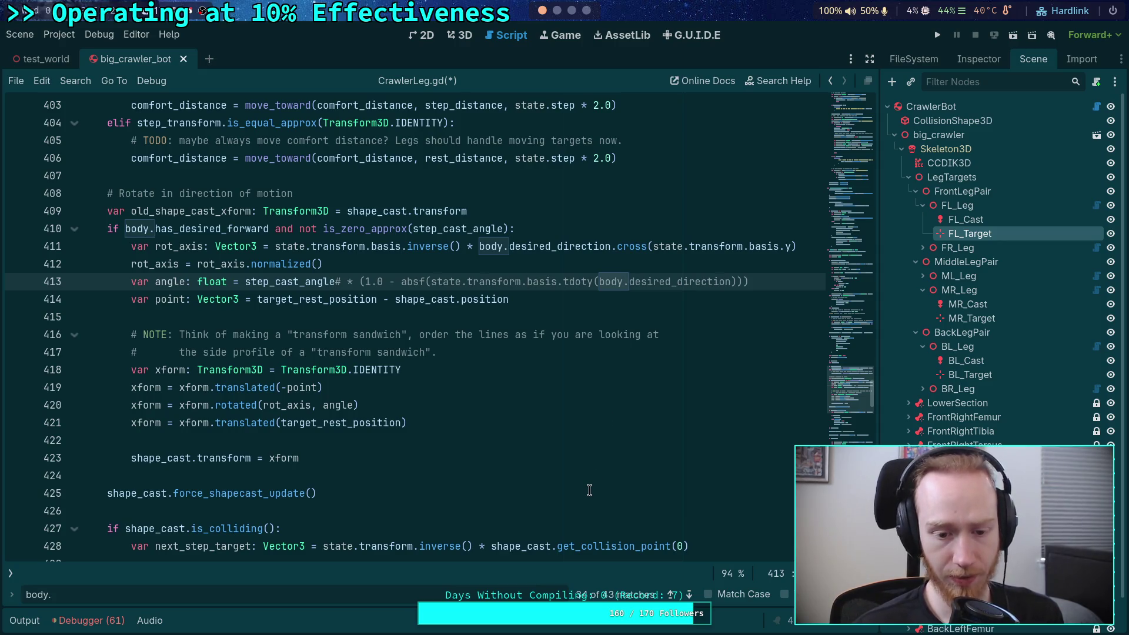
Check the remaining 'body.' matches up to line 617, then close the search bar.
{"action": "scroll", "coordinate": [612, 535], "scroll_direction": "down", "scroll_amount": 2}
{"action": "left_click", "coordinate": [689, 595]}
{"action": "left_click", "coordinate": [689, 595]}
{"action": "left_click", "coordinate": [690, 595]}
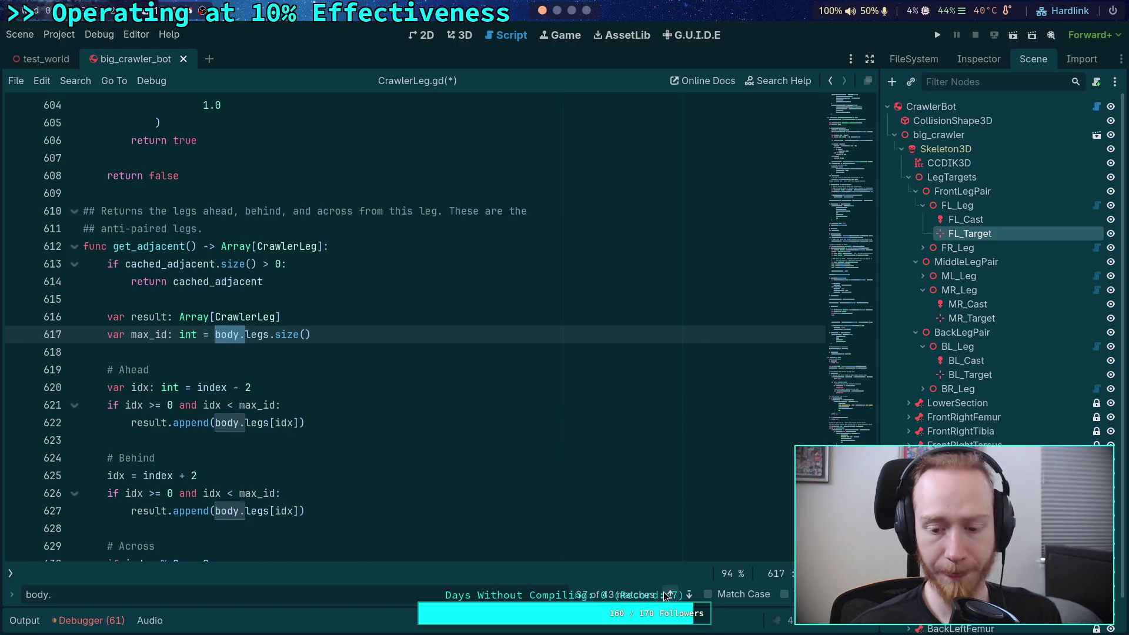
{"action": "left_click", "coordinate": [672, 595]}
{"action": "key", "text": "Escape"}
{"action": "left_click", "coordinate": [504, 403]}
Fold can_step, get_adjacent and the functions that follow them.
{"action": "scroll", "coordinate": [504, 403], "scroll_direction": "up", "scroll_amount": 2}
{"action": "scroll", "coordinate": [400, 433], "scroll_direction": "up", "scroll_amount": 10}
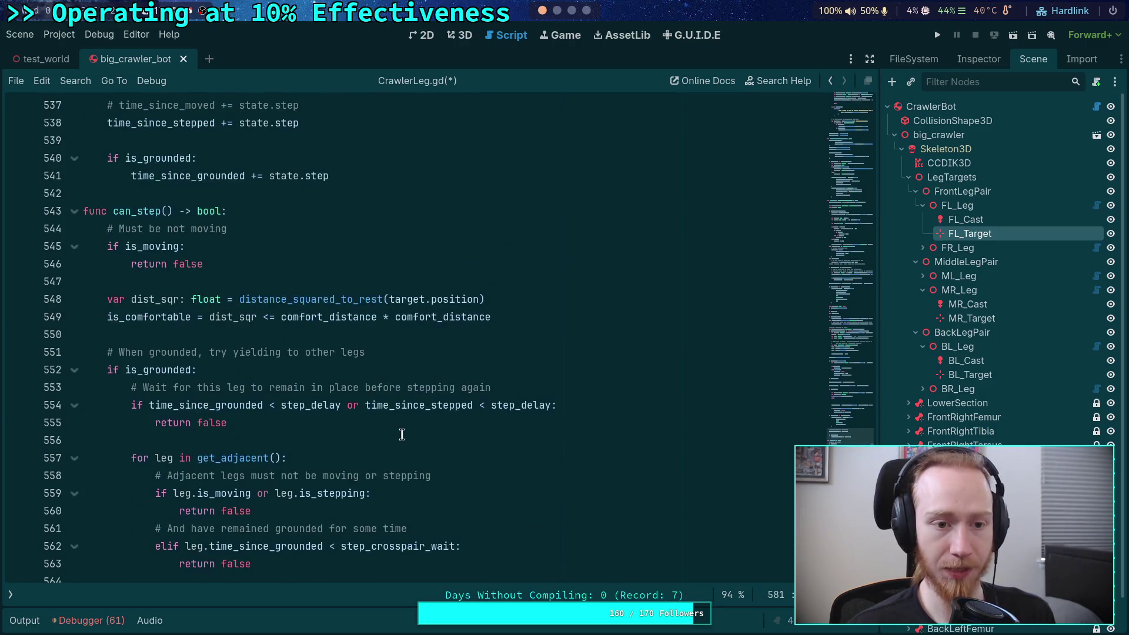
{"action": "left_click", "coordinate": [81, 425]}
{"action": "left_click", "coordinate": [74, 423]}
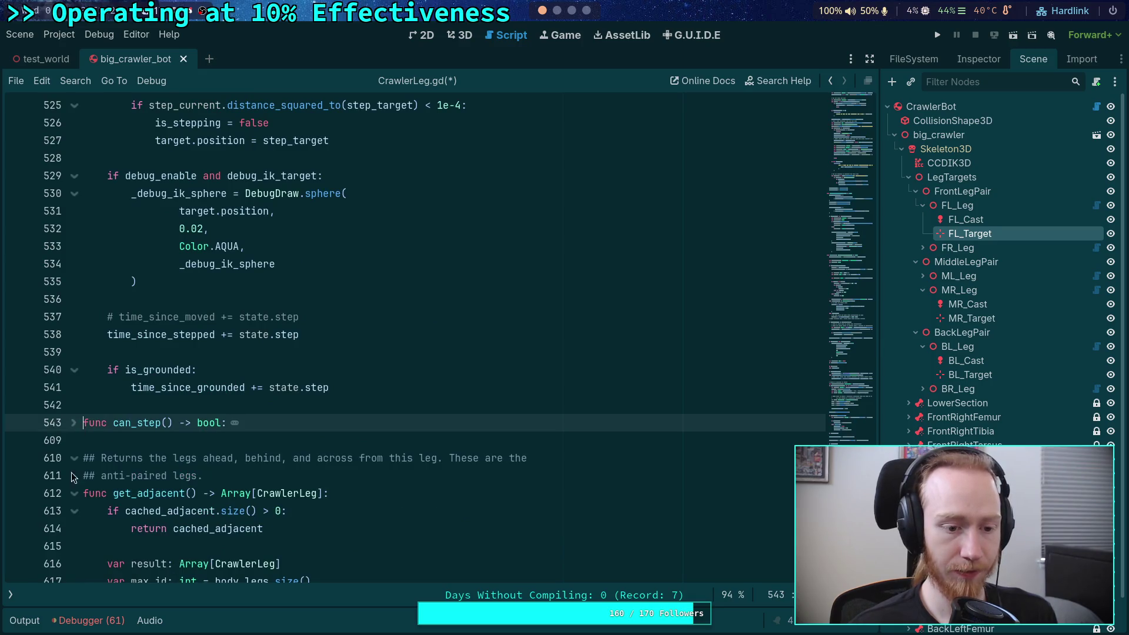
{"action": "left_click", "coordinate": [75, 494]}
{"action": "left_click", "coordinate": [74, 547]}
{"action": "scroll", "coordinate": [71, 529], "scroll_direction": "down", "scroll_amount": 2}
{"action": "left_click", "coordinate": [74, 494]}
{"action": "scroll", "coordinate": [188, 447], "scroll_direction": "up", "scroll_amount": 11}
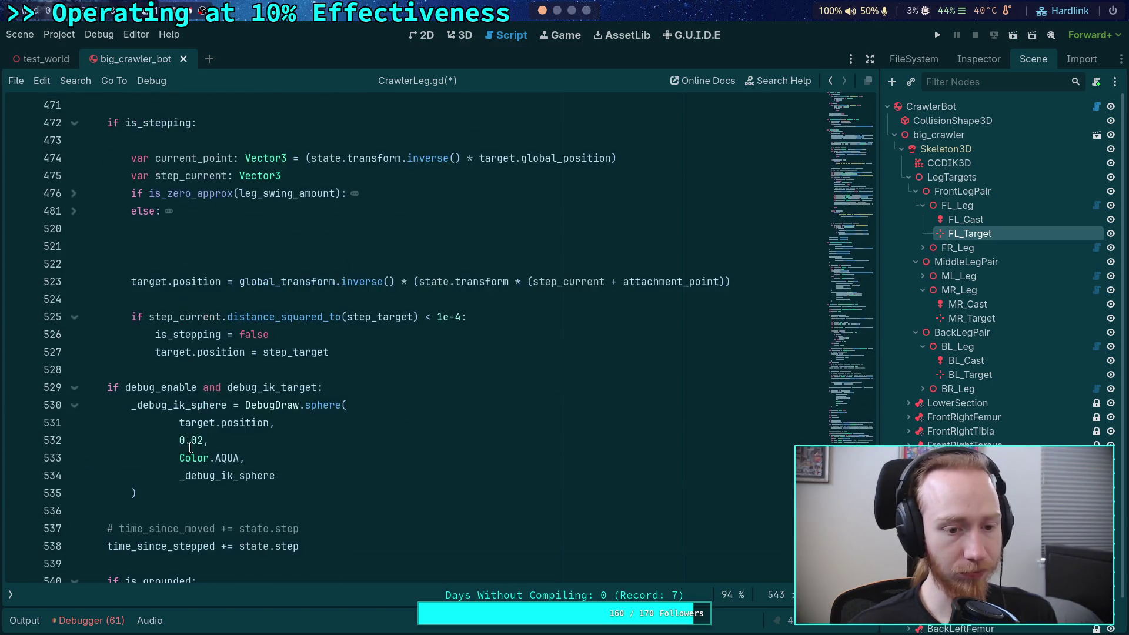
{"action": "scroll", "coordinate": [214, 481], "scroll_direction": "down", "scroll_amount": 1}
{"action": "left_click", "coordinate": [234, 456]}
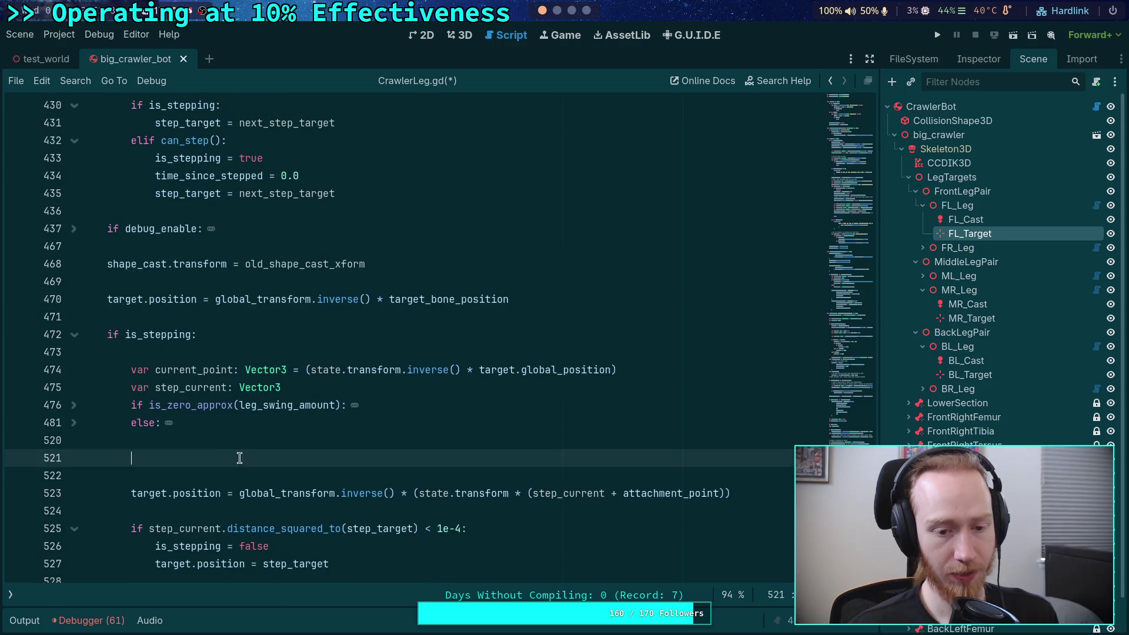
{"action": "scroll", "coordinate": [329, 465], "scroll_direction": "down", "scroll_amount": 2}
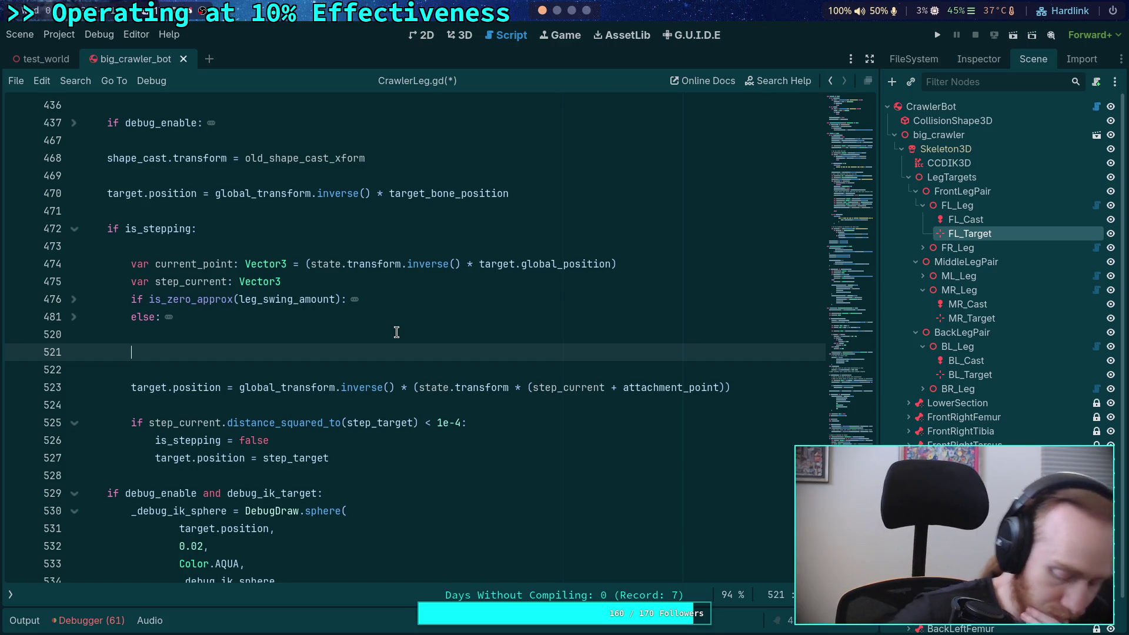
{"action": "scroll", "coordinate": [396, 333], "scroll_direction": "up", "scroll_amount": 2}
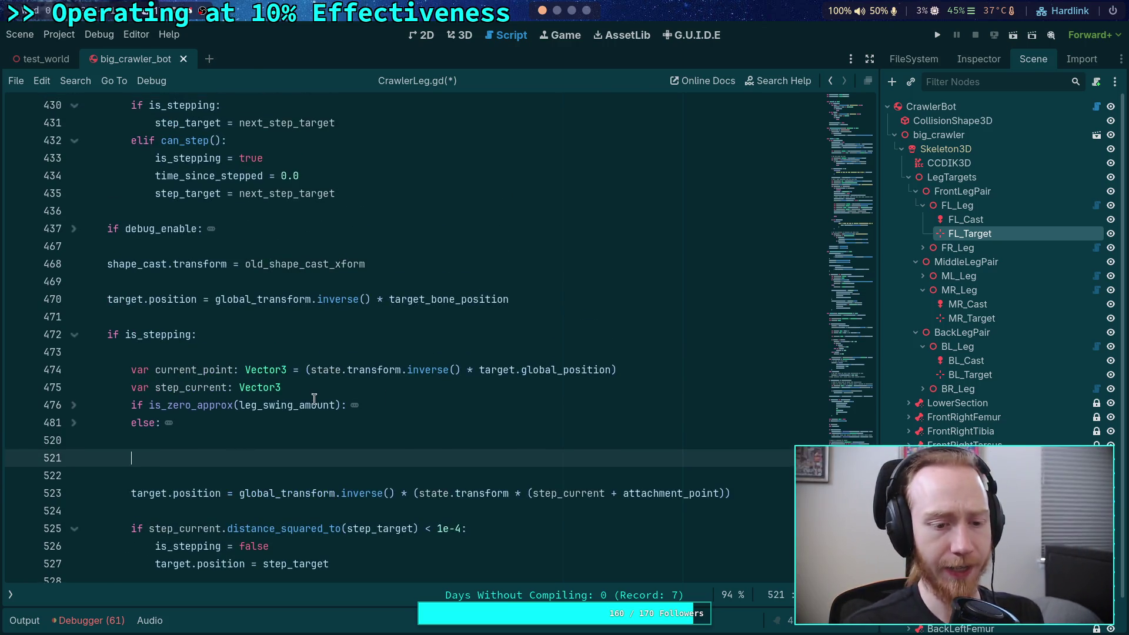
{"action": "scroll", "coordinate": [301, 391], "scroll_direction": "up", "scroll_amount": 3}
{"action": "scroll", "coordinate": [301, 386], "scroll_direction": "down", "scroll_amount": 3}
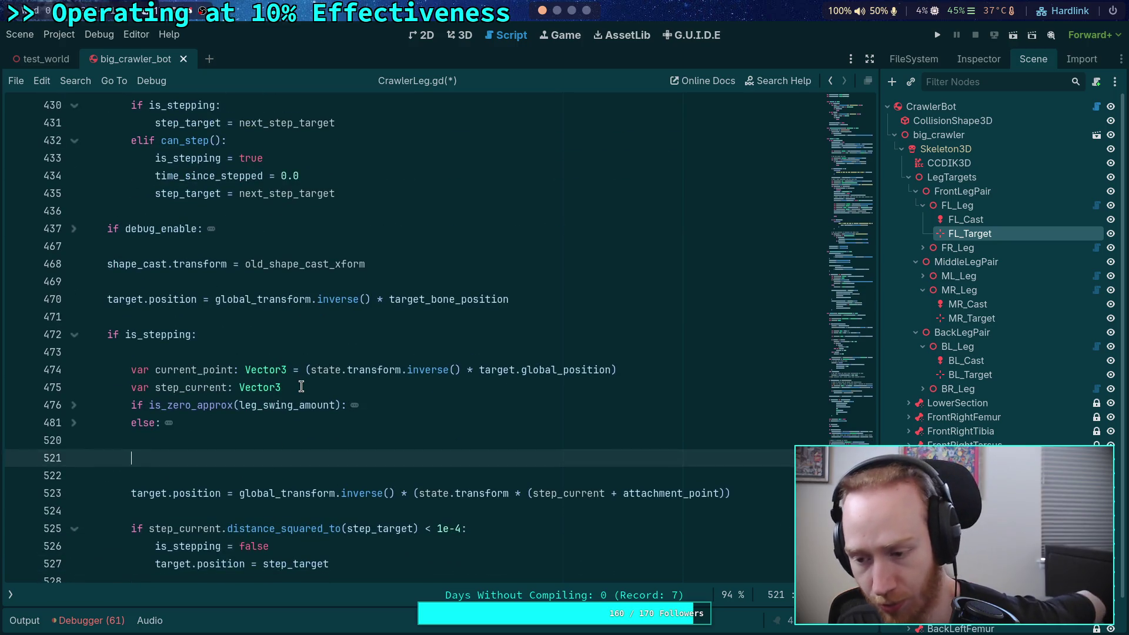
{"action": "scroll", "coordinate": [329, 388], "scroll_direction": "up", "scroll_amount": 4}
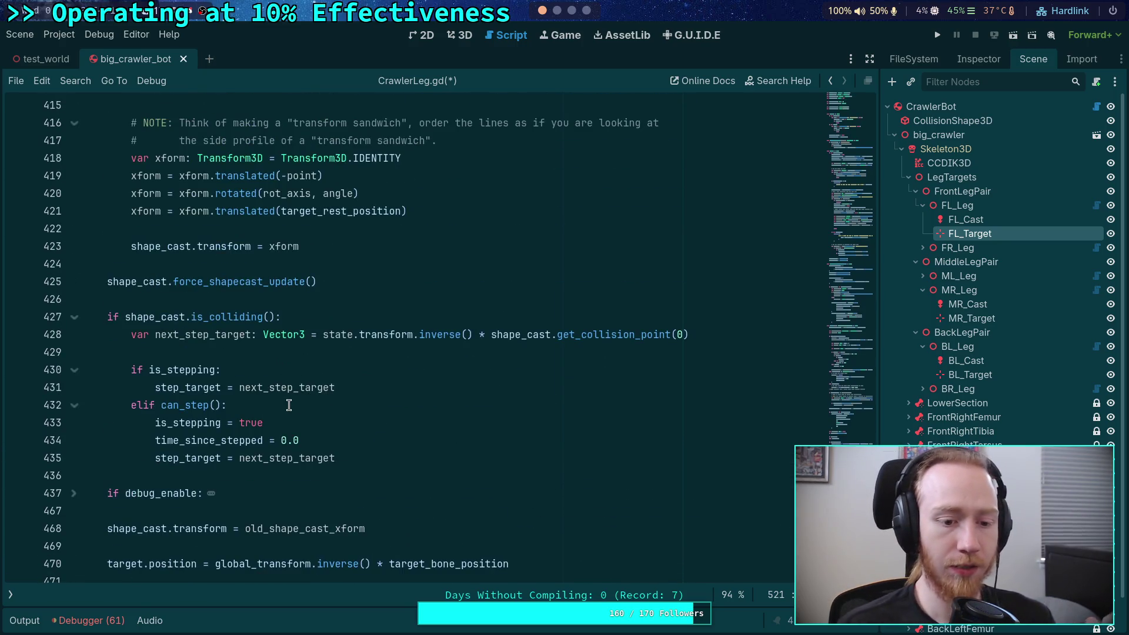
{"action": "scroll", "coordinate": [277, 389], "scroll_direction": "up", "scroll_amount": 10}
{"action": "scroll", "coordinate": [262, 370], "scroll_direction": "up", "scroll_amount": 20}
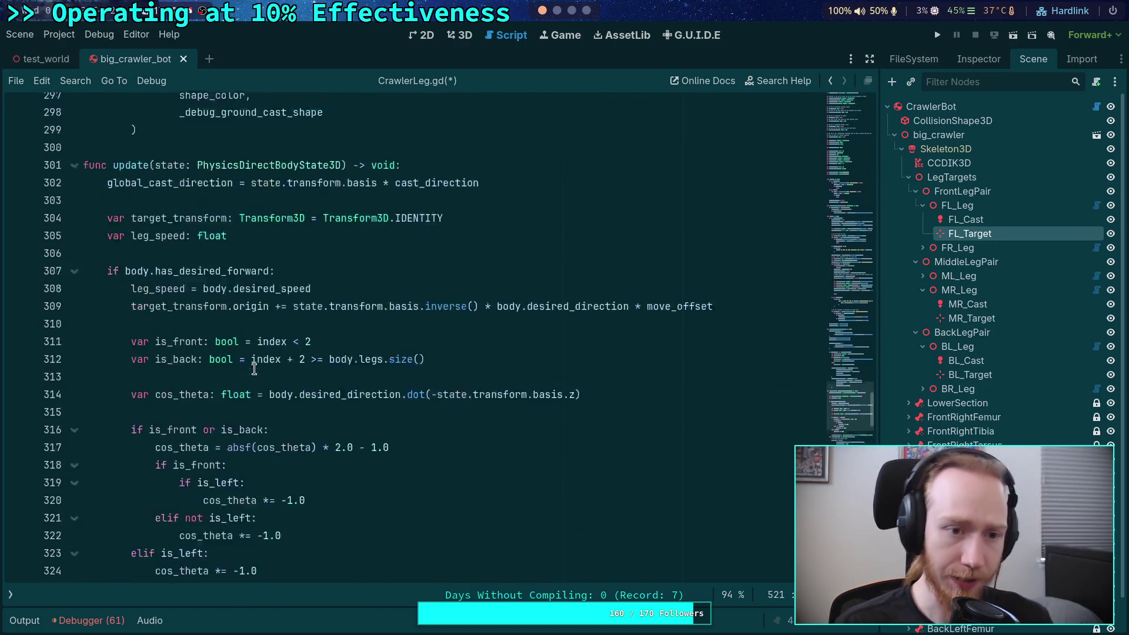
{"action": "left_click", "coordinate": [74, 475]}
{"action": "scroll", "coordinate": [116, 406], "scroll_direction": "up", "scroll_amount": 15}
{"action": "scroll", "coordinate": [108, 369], "scroll_direction": "up", "scroll_amount": 3}
{"action": "left_click", "coordinate": [75, 298]}
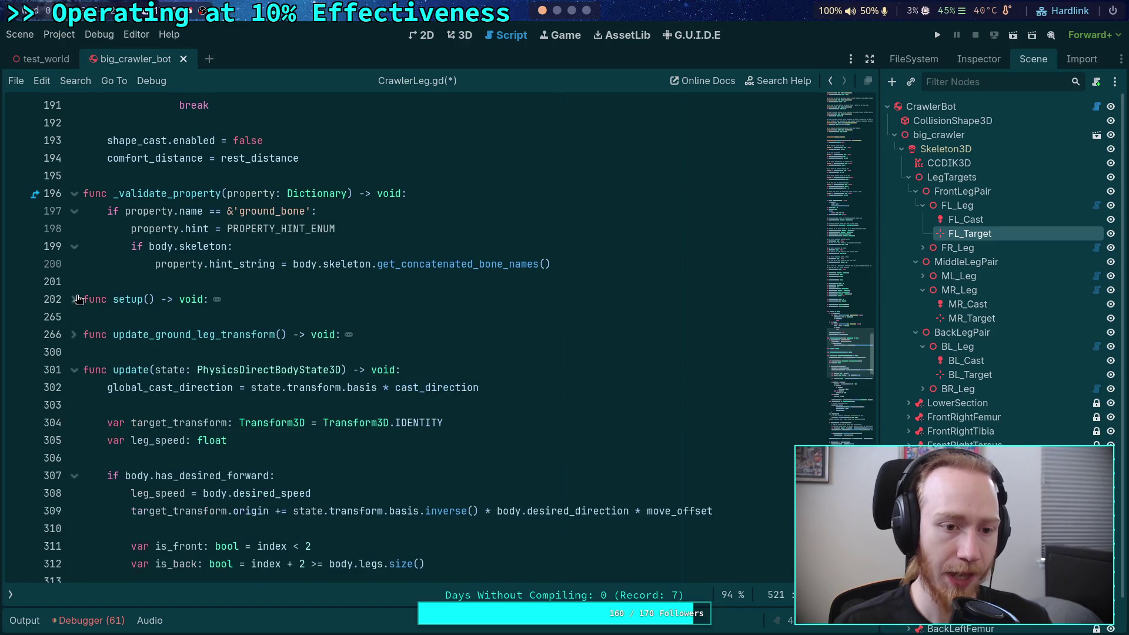
{"action": "left_click", "coordinate": [75, 194]}
{"action": "scroll", "coordinate": [111, 211], "scroll_direction": "up", "scroll_amount": 6}
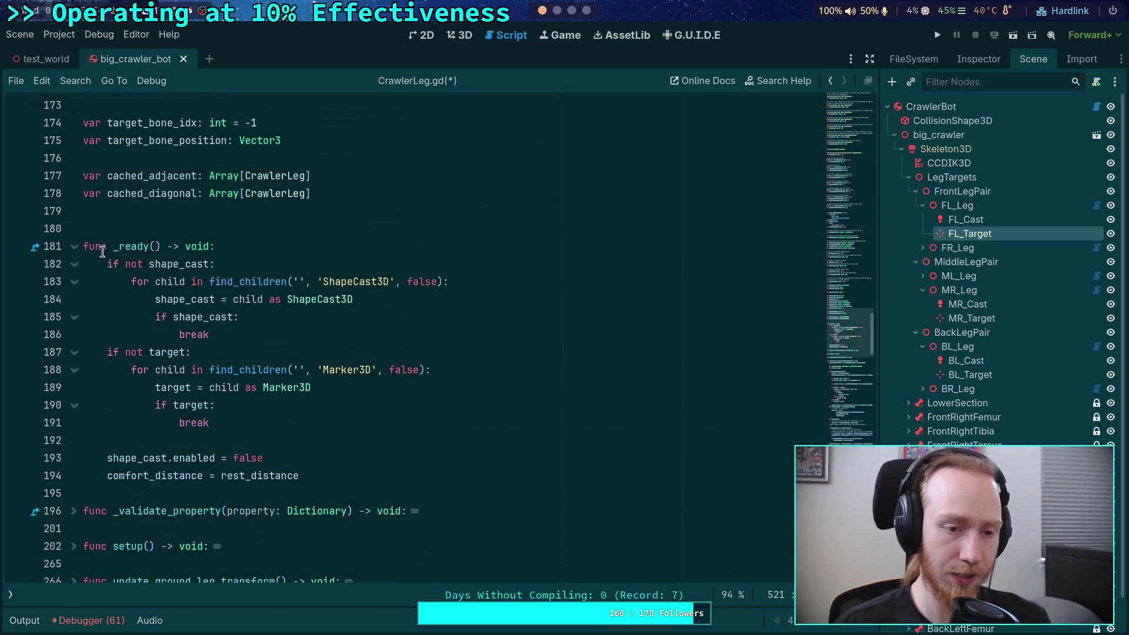
{"action": "left_click", "coordinate": [75, 247]}
{"action": "scroll", "coordinate": [81, 252], "scroll_direction": "up", "scroll_amount": 4}
{"action": "scroll", "coordinate": [221, 306], "scroll_direction": "up", "scroll_amount": 1}
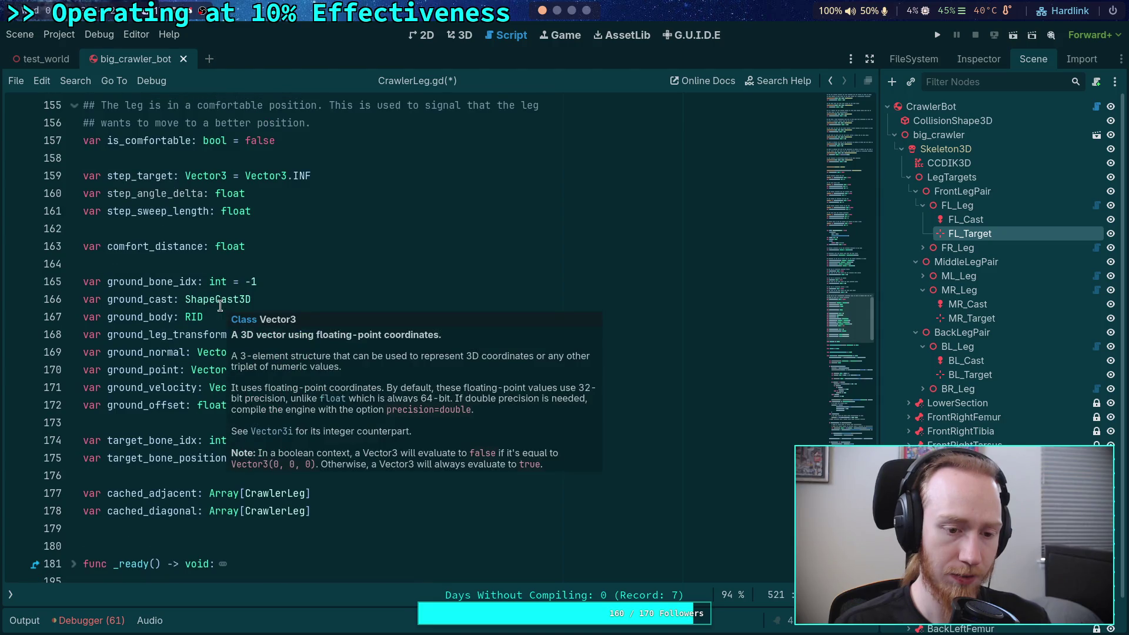
{"action": "double_click", "coordinate": [156, 194]}
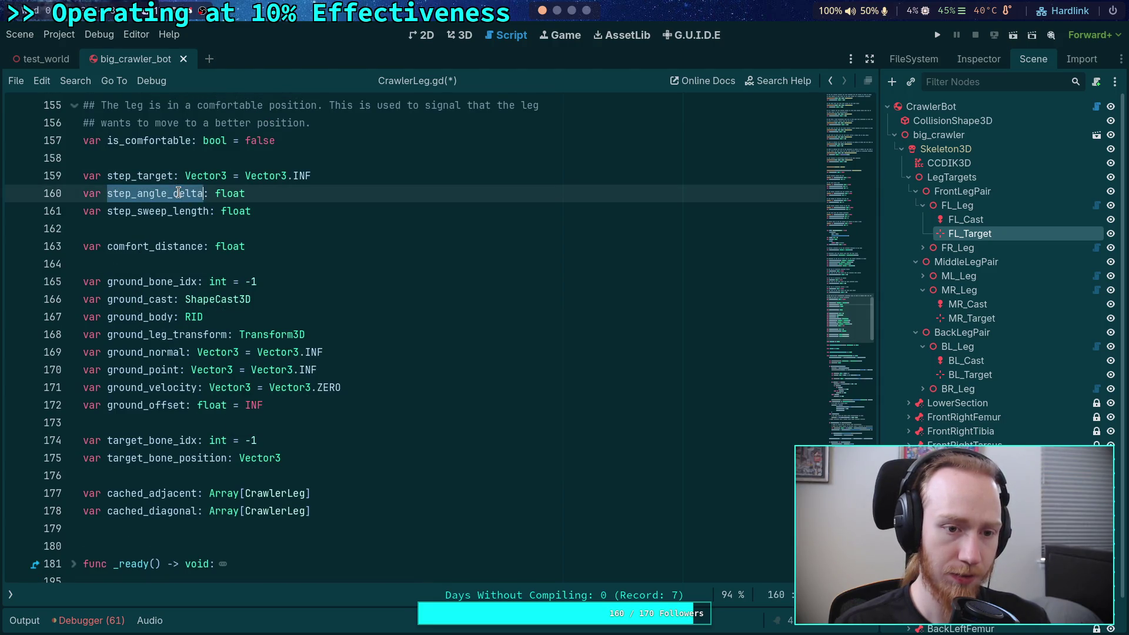
{"action": "scroll", "coordinate": [399, 311], "scroll_direction": "down", "scroll_amount": 12}
{"action": "scroll", "coordinate": [400, 310], "scroll_direction": "down", "scroll_amount": 4}
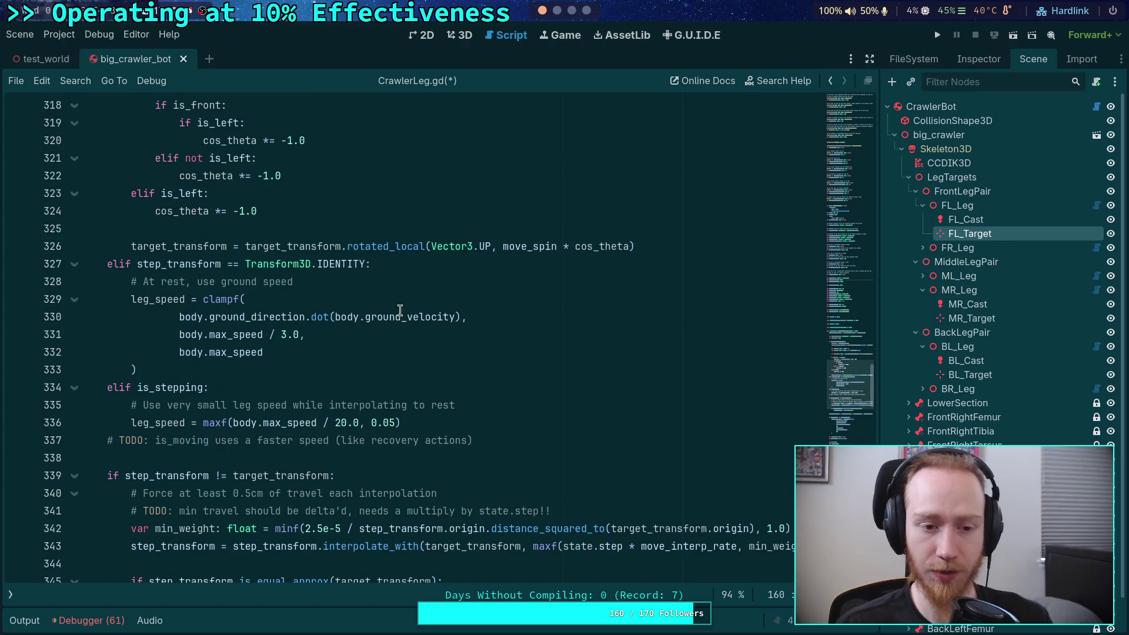
{"action": "scroll", "coordinate": [399, 311], "scroll_direction": "down", "scroll_amount": 8}
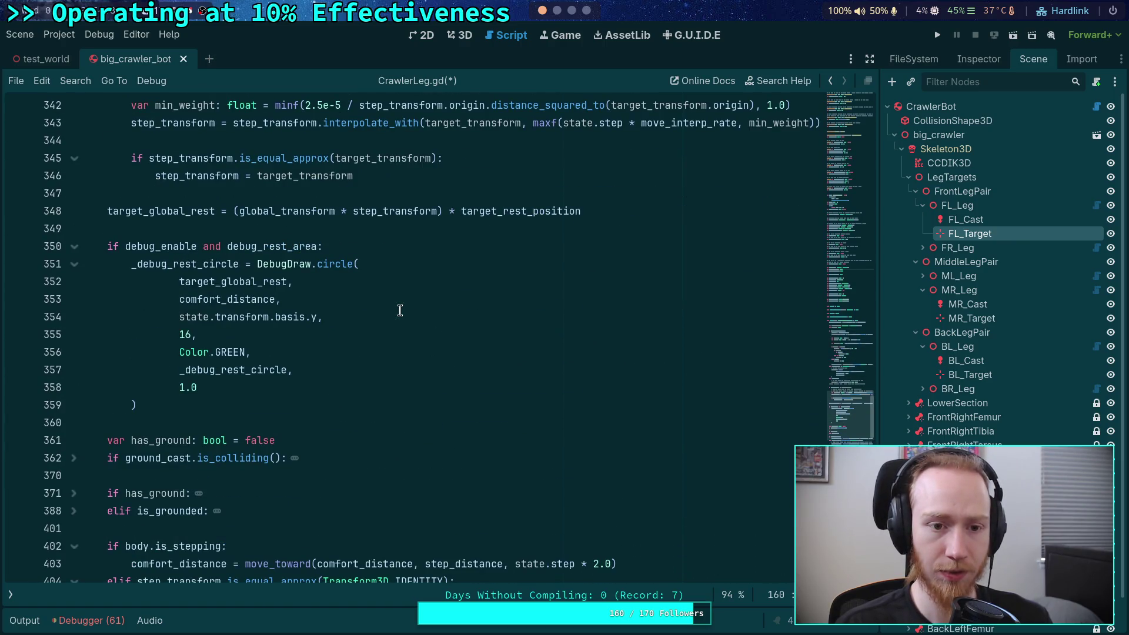
{"action": "scroll", "coordinate": [400, 311], "scroll_direction": "down", "scroll_amount": 8}
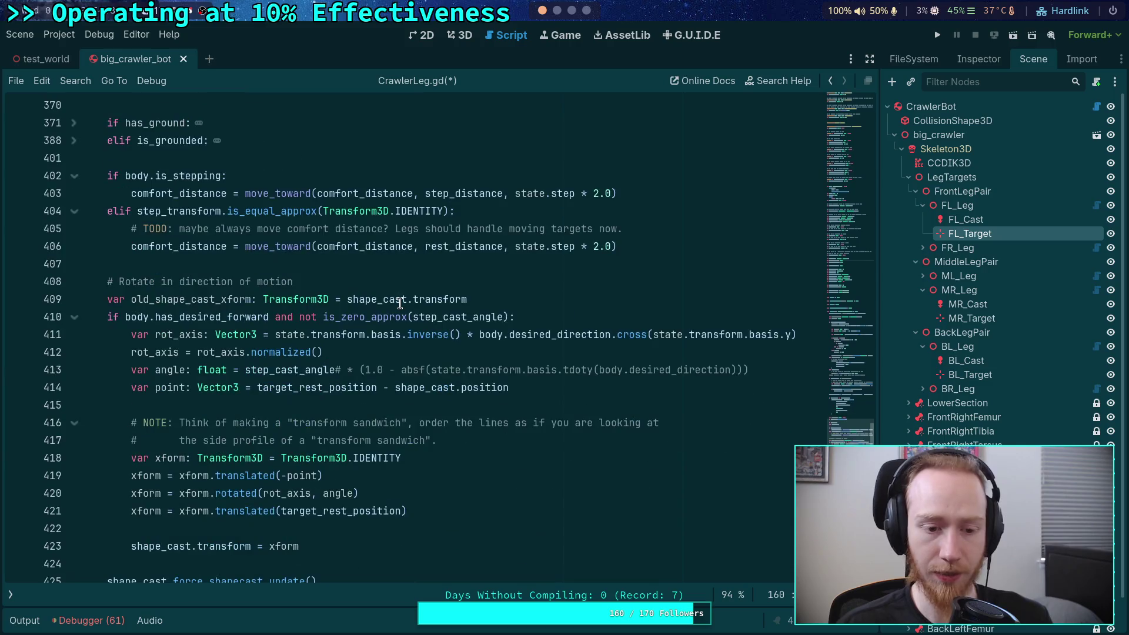
{"action": "scroll", "coordinate": [400, 304], "scroll_direction": "down", "scroll_amount": 9}
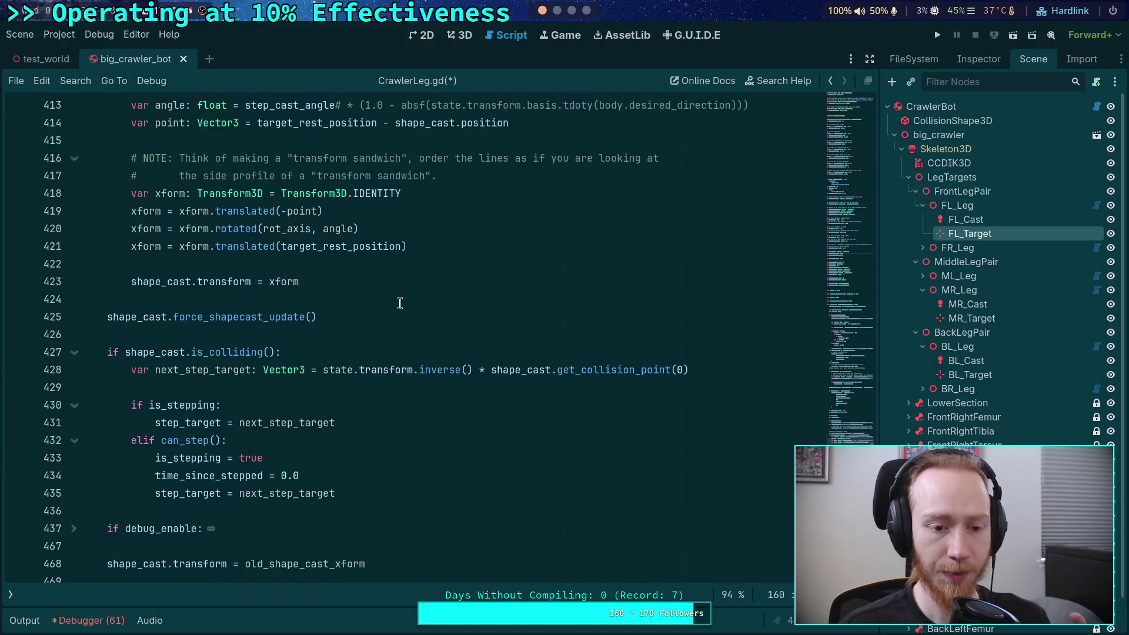
{"action": "scroll", "coordinate": [400, 303], "scroll_direction": "down", "scroll_amount": 3}
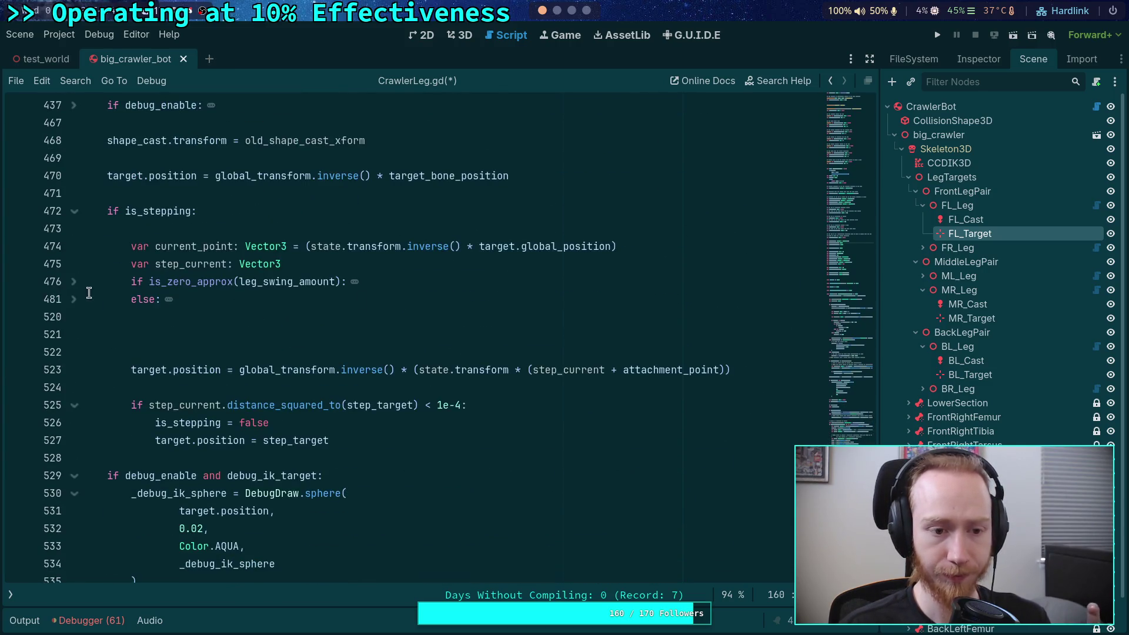
{"action": "left_click", "coordinate": [74, 299]}
{"action": "scroll", "coordinate": [372, 366], "scroll_direction": "down", "scroll_amount": 2}
{"action": "left_click", "coordinate": [365, 299]}
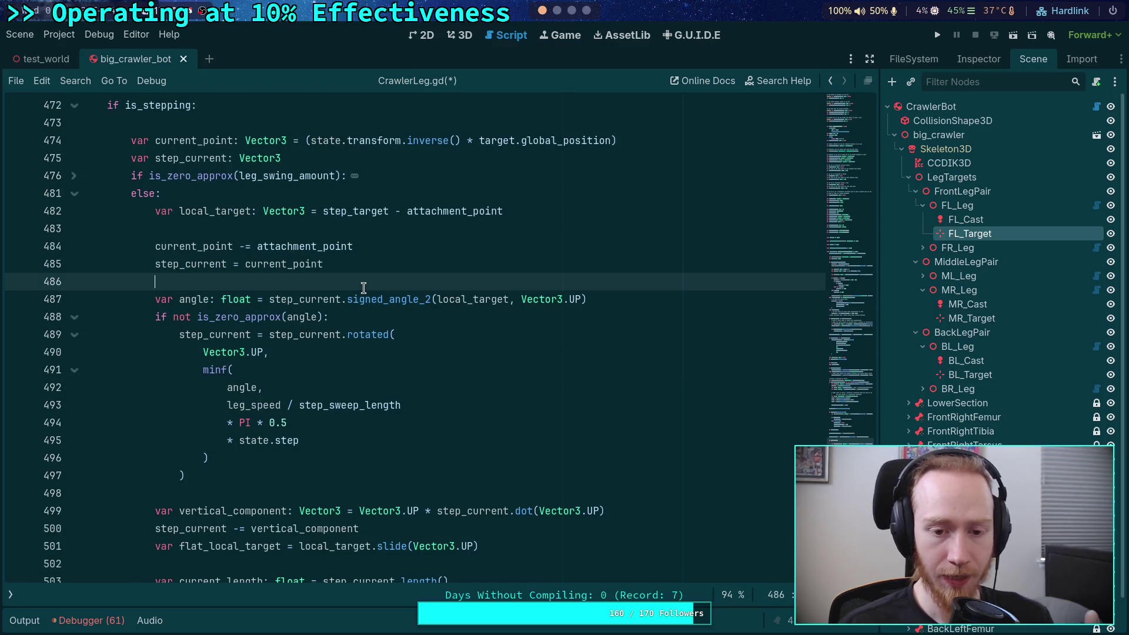
{"action": "double_click", "coordinate": [365, 299]}
{"action": "double_click", "coordinate": [292, 300]}
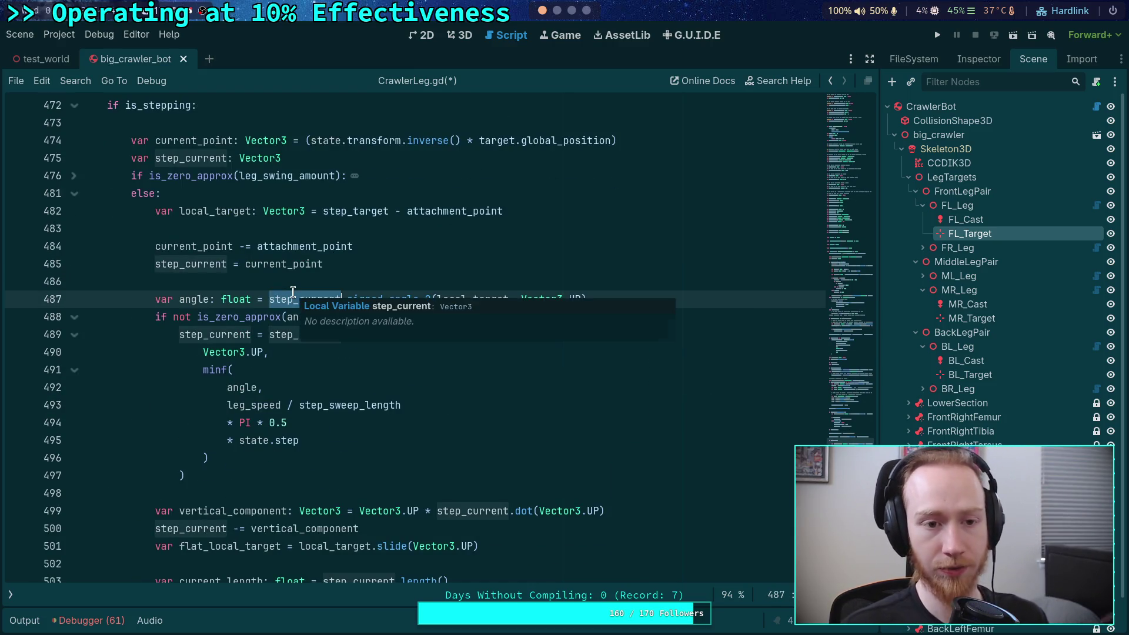
{"action": "scroll", "coordinate": [327, 246], "scroll_direction": "up", "scroll_amount": 1}
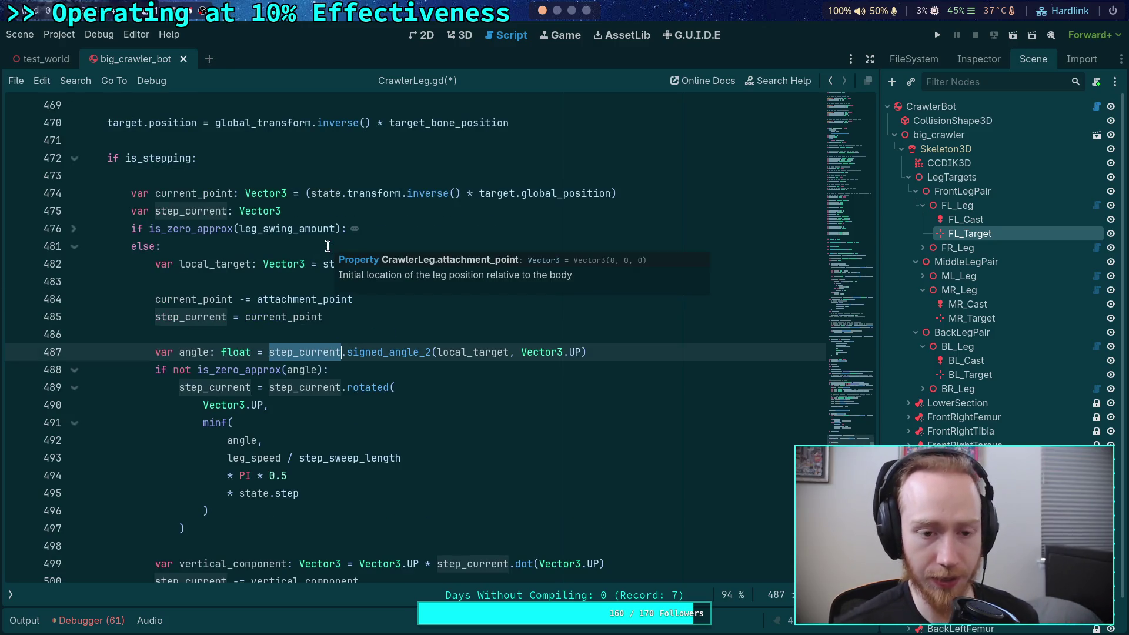
{"action": "scroll", "coordinate": [306, 348], "scroll_direction": "up", "scroll_amount": 2}
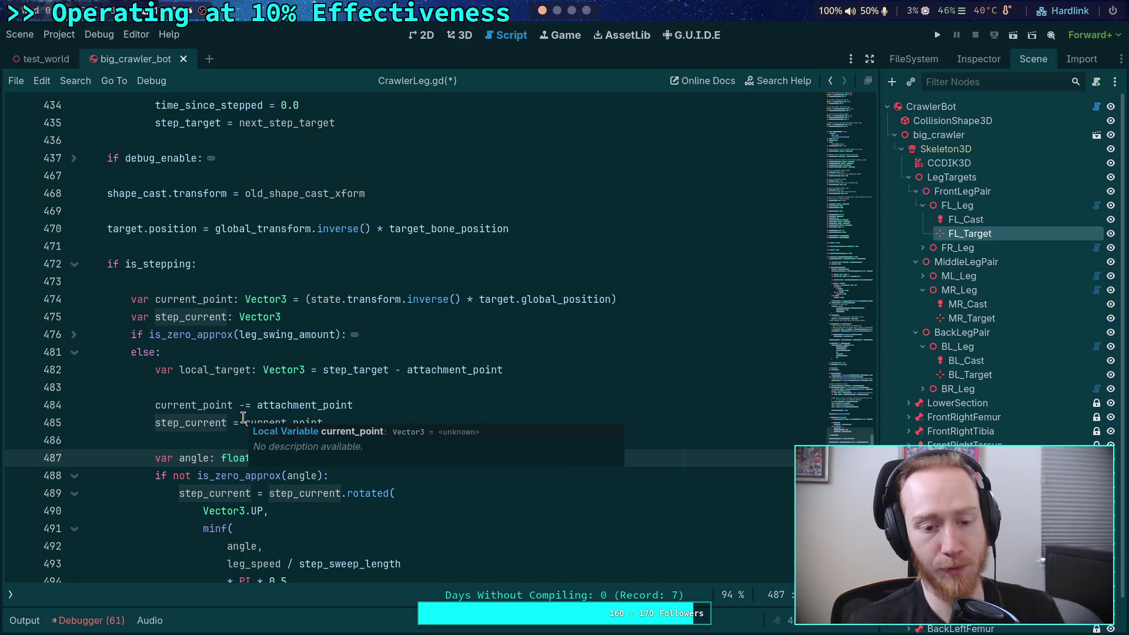
{"action": "mouse_move", "coordinate": [237, 451]}
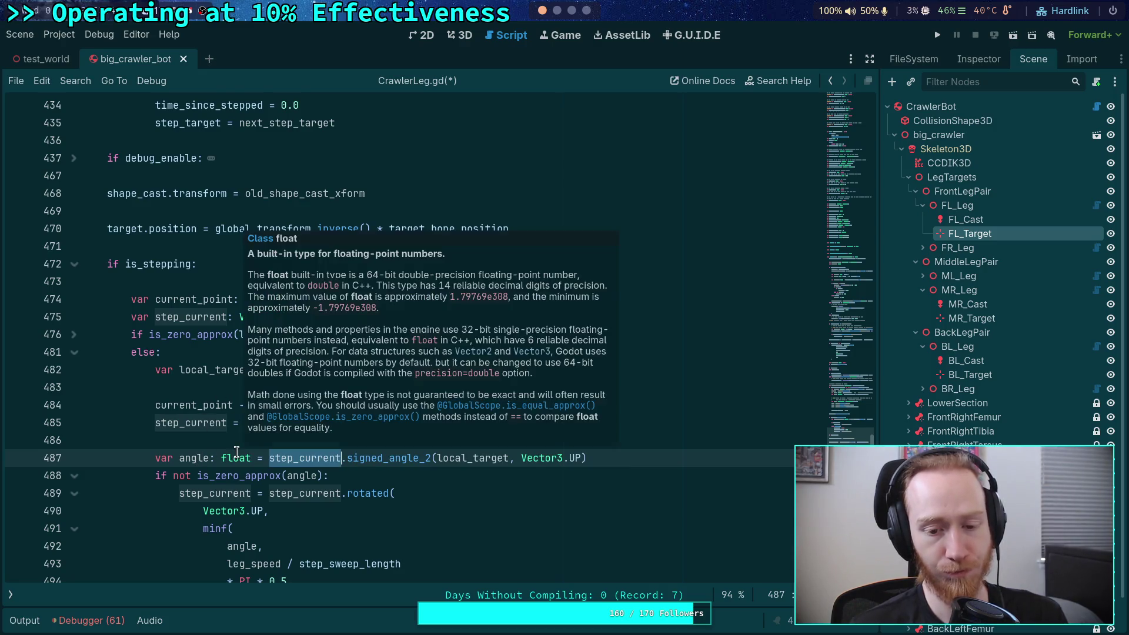
Add a blank line after step_target = next_step_target in the can_step branch.
{"action": "left_click", "coordinate": [206, 441]}
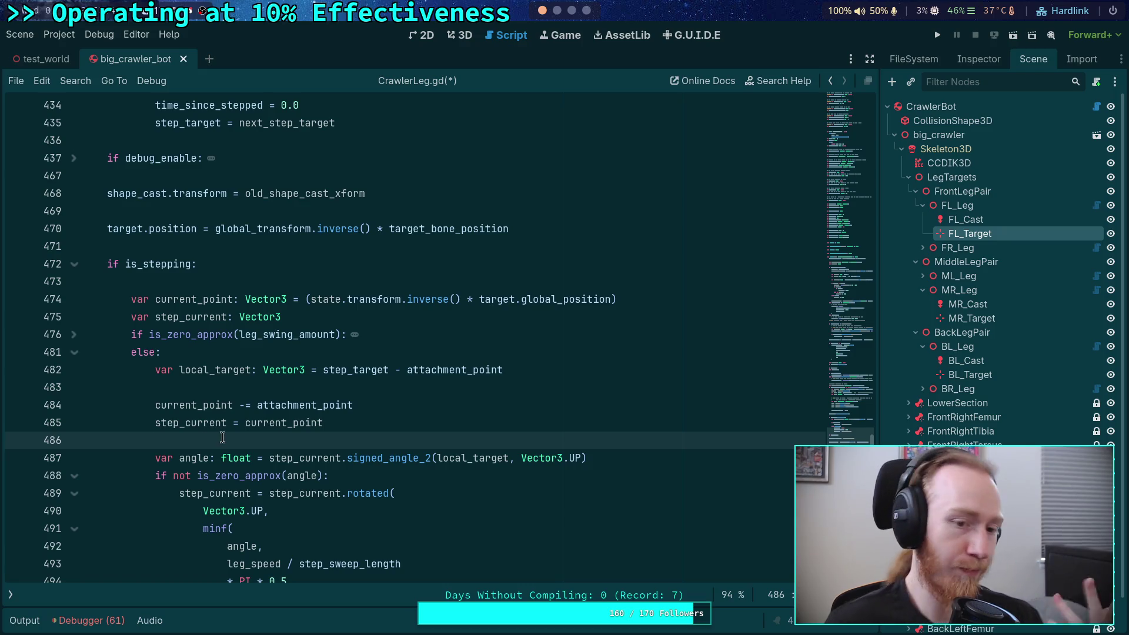
{"action": "scroll", "coordinate": [221, 435], "scroll_direction": "up", "scroll_amount": 2}
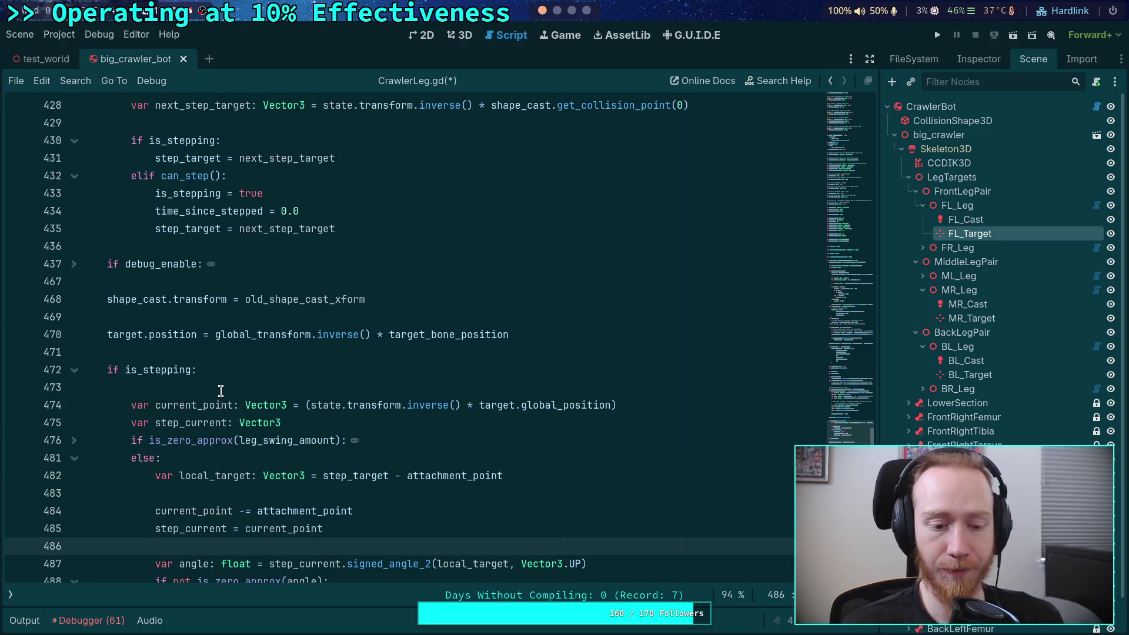
{"action": "scroll", "coordinate": [221, 392], "scroll_direction": "up", "scroll_amount": 1}
{"action": "left_click", "coordinate": [428, 277]}
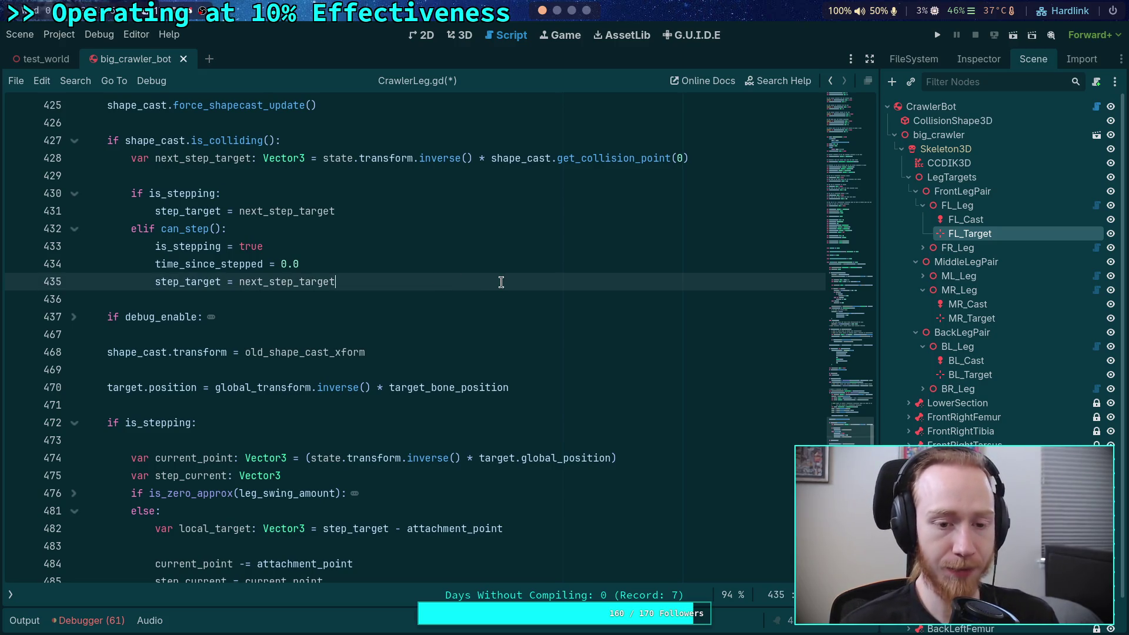
{"action": "key", "text": "Return"}
Put the caret on the target.position line.
{"action": "scroll", "coordinate": [503, 335], "scroll_direction": "down", "scroll_amount": 3}
{"action": "scroll", "coordinate": [511, 351], "scroll_direction": "up", "scroll_amount": 2}
{"action": "scroll", "coordinate": [511, 352], "scroll_direction": "down", "scroll_amount": 1}
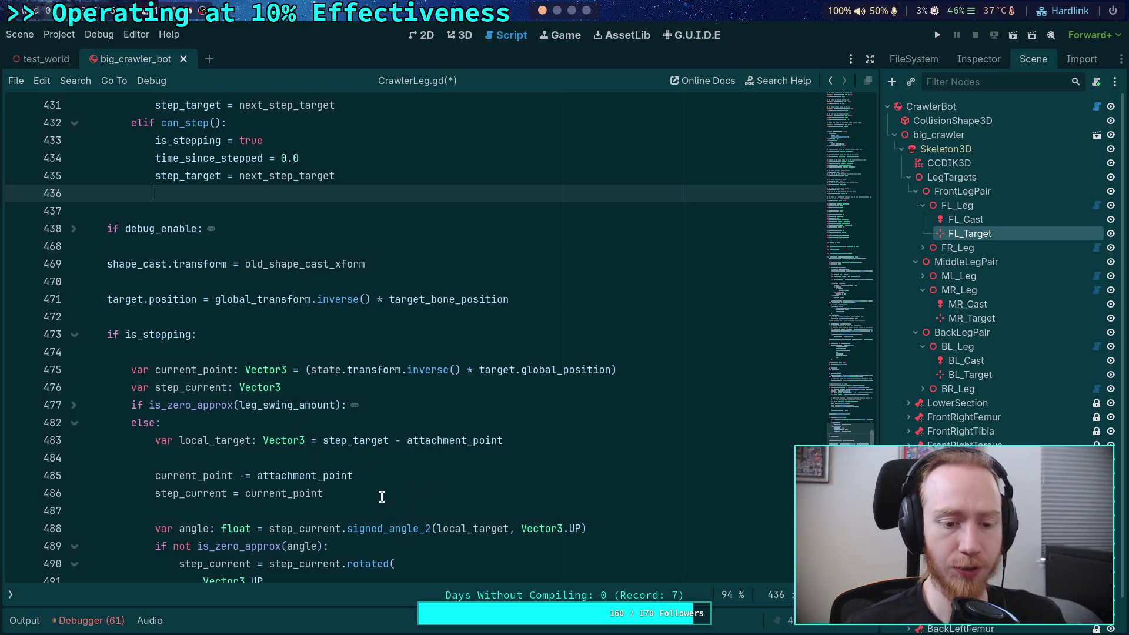
{"action": "scroll", "coordinate": [348, 474], "scroll_direction": "up", "scroll_amount": 1}
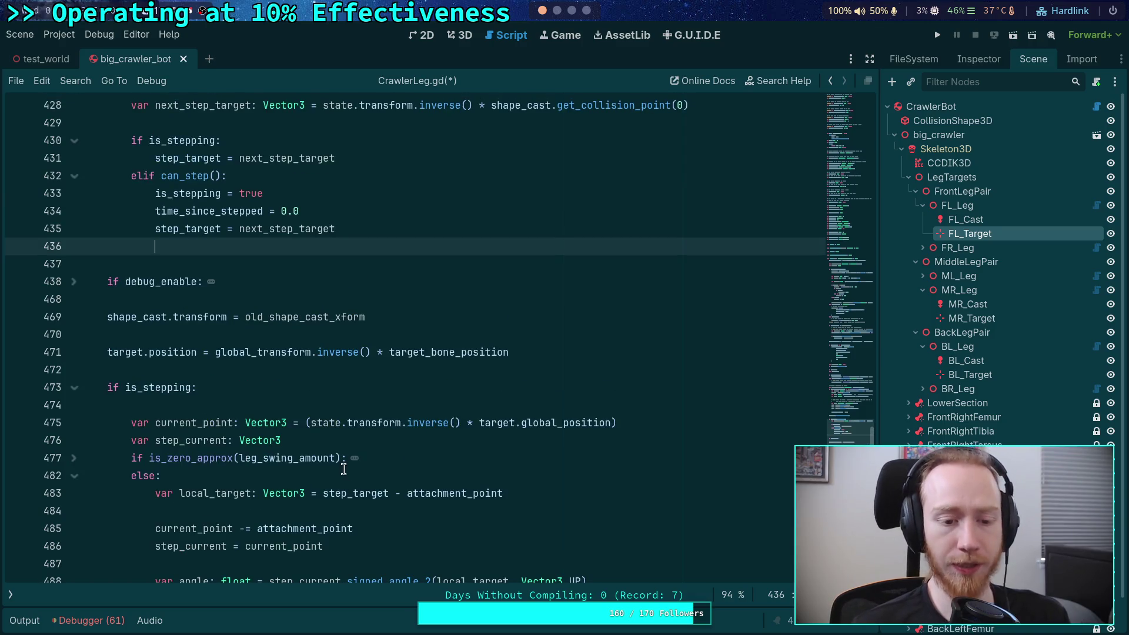
{"action": "scroll", "coordinate": [501, 427], "scroll_direction": "up", "scroll_amount": 1}
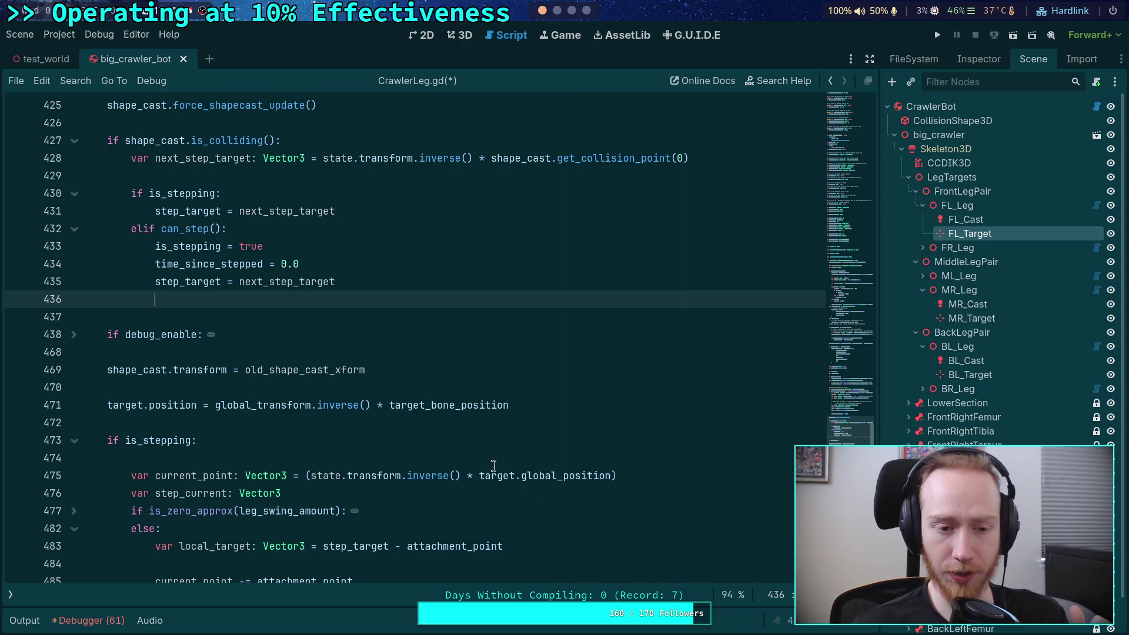
{"action": "double_click", "coordinate": [411, 405]}
{"action": "left_click", "coordinate": [256, 406]}
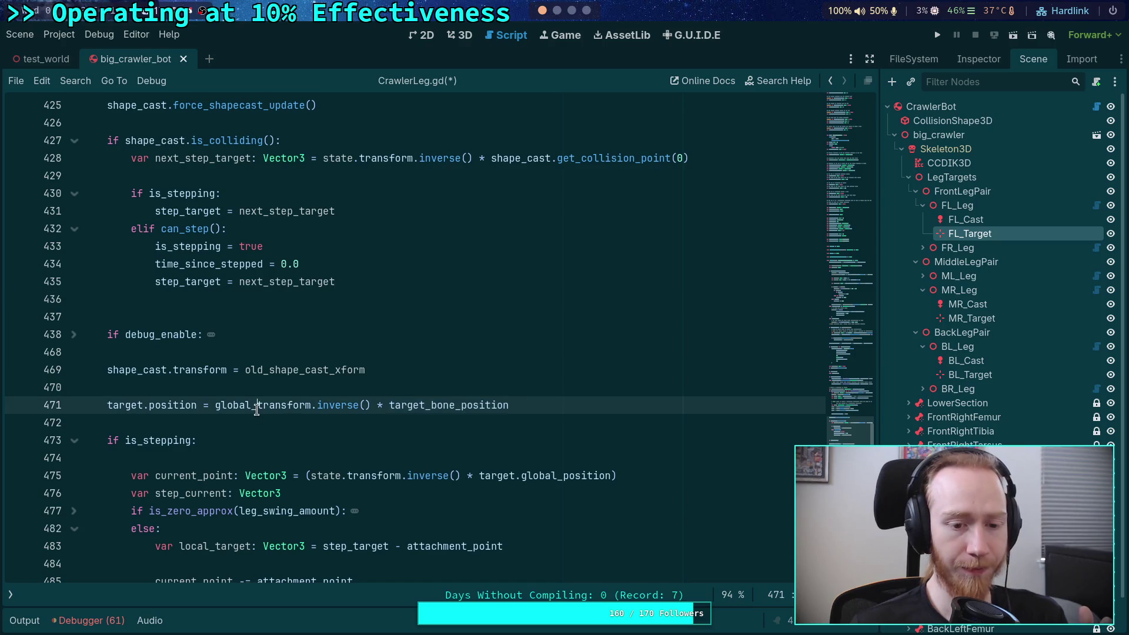
{"action": "left_click", "coordinate": [152, 405]}
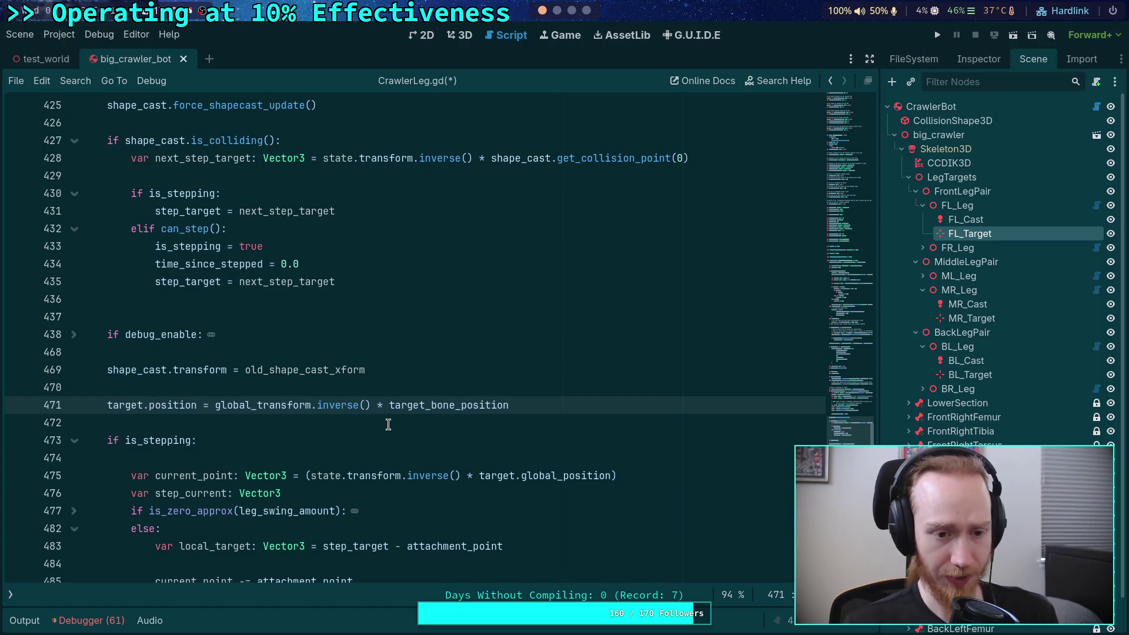
{"action": "scroll", "coordinate": [364, 462], "scroll_direction": "up", "scroll_amount": 1}
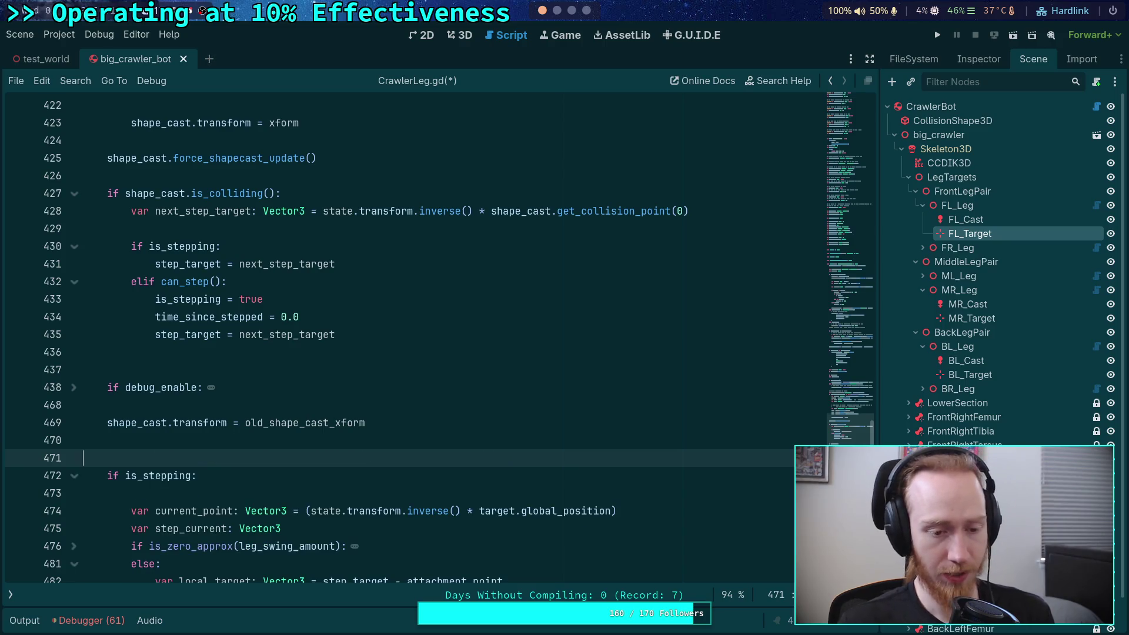
Move the target.position line to just below shape_cast.force_shapecast_update().
{"action": "key", "text": "ctrl+shift+k"}
{"action": "scroll", "coordinate": [347, 422], "scroll_direction": "up", "scroll_amount": 5}
{"action": "scroll", "coordinate": [346, 422], "scroll_direction": "up", "scroll_amount": 2}
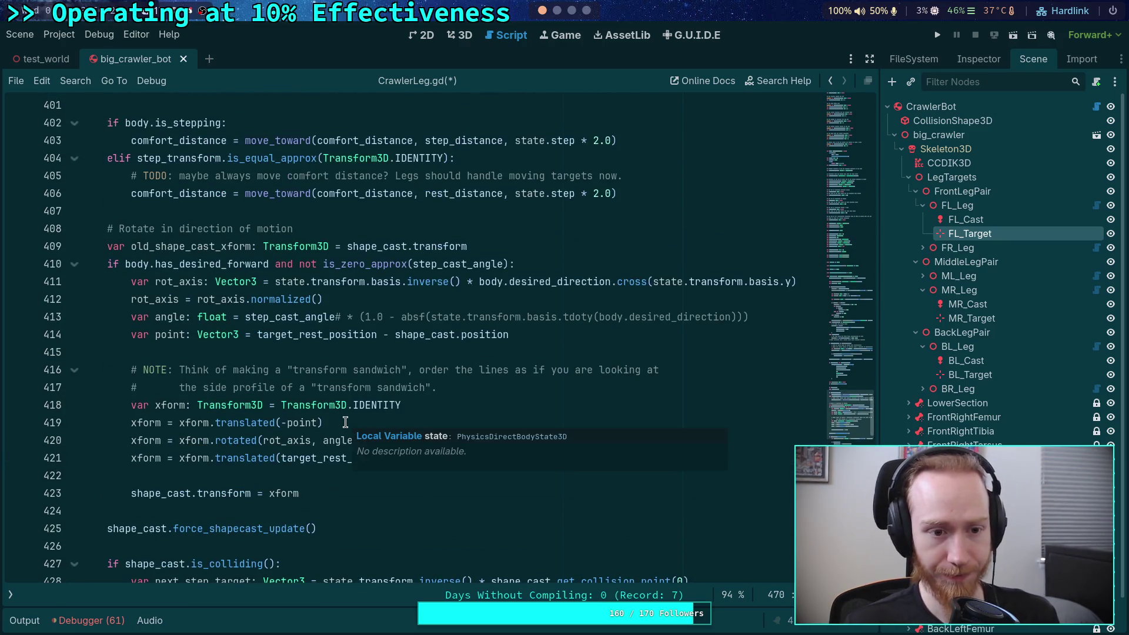
{"action": "scroll", "coordinate": [346, 422], "scroll_direction": "down", "scroll_amount": 4}
{"action": "left_click", "coordinate": [222, 333]}
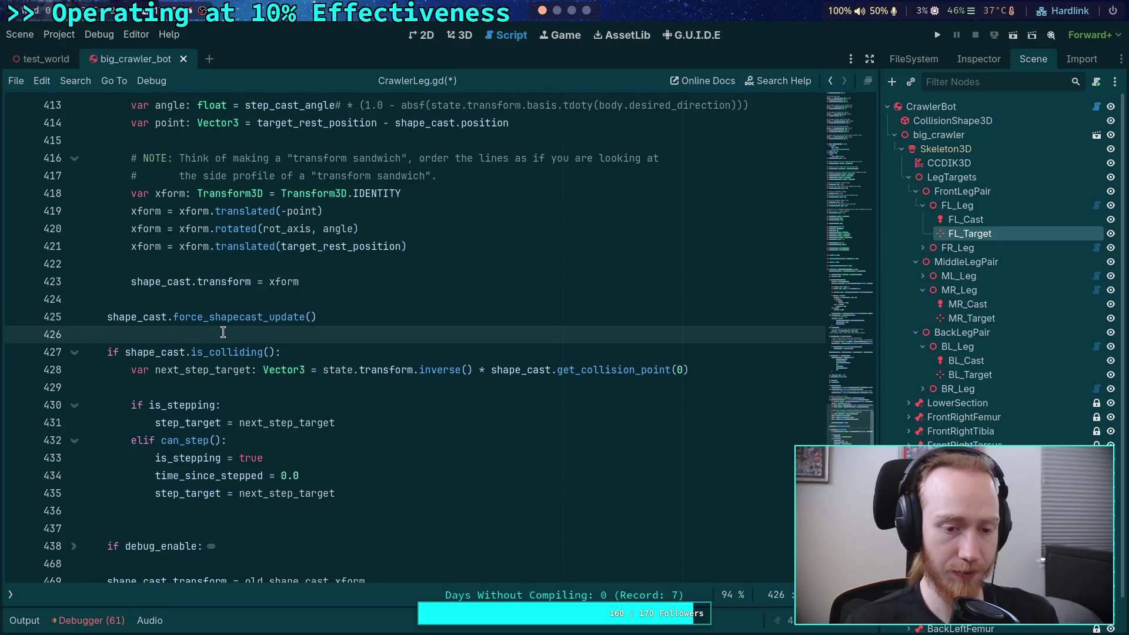
{"action": "key", "text": "Return"}
{"action": "key", "text": "Return"}
{"action": "left_click", "coordinate": [107, 352]}
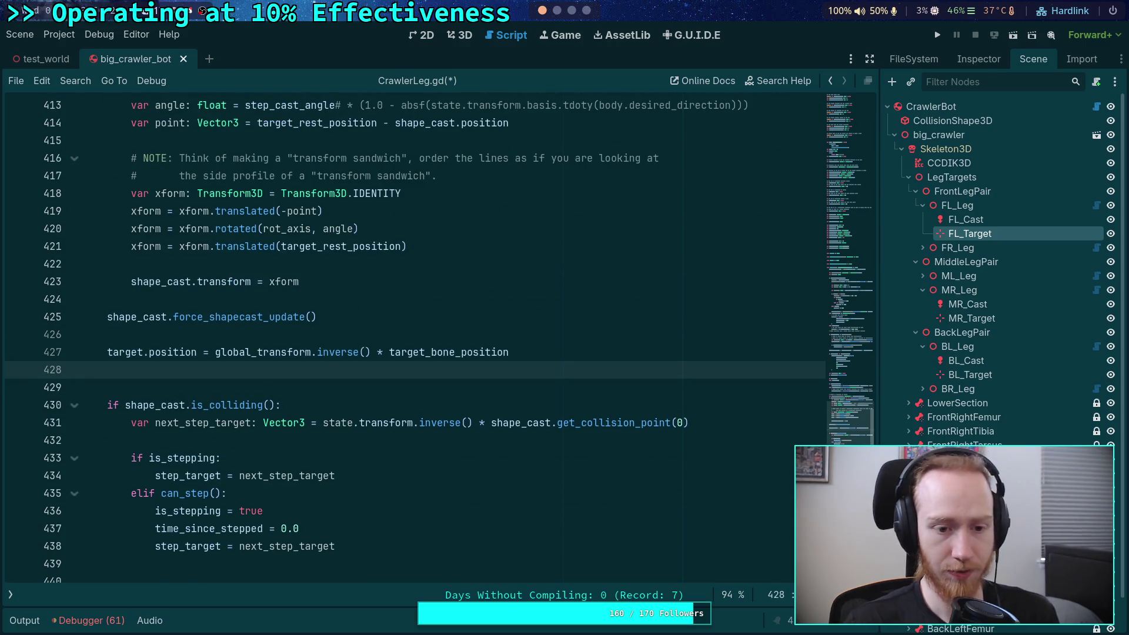
{"action": "key", "text": "BackSpace"}
{"action": "scroll", "coordinate": [214, 334], "scroll_direction": "down", "scroll_amount": 4}
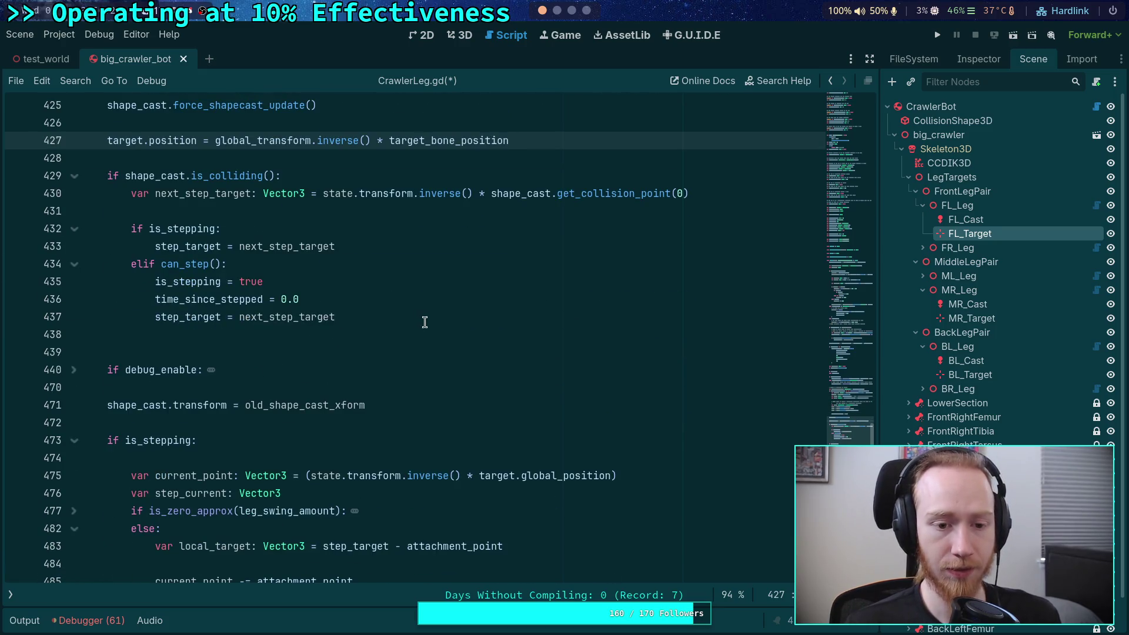
Add a '# Calculate initial delta' comment at the end of the can_step branch.
{"action": "left_click", "coordinate": [412, 334]}
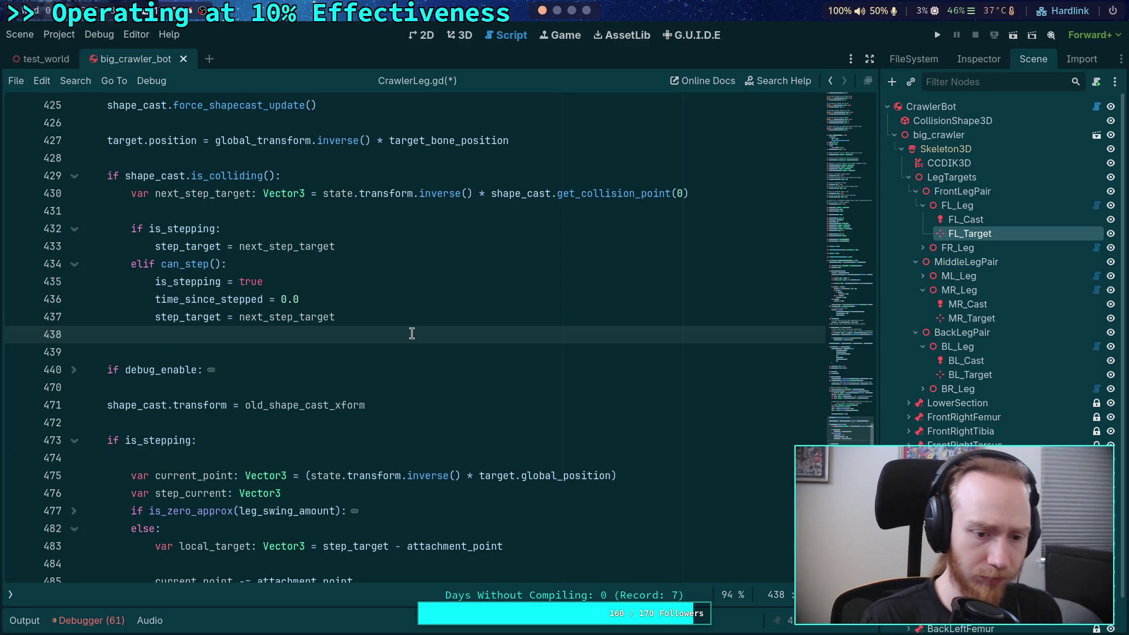
{"action": "key", "text": "Return"}
{"action": "type", "text": "#"}
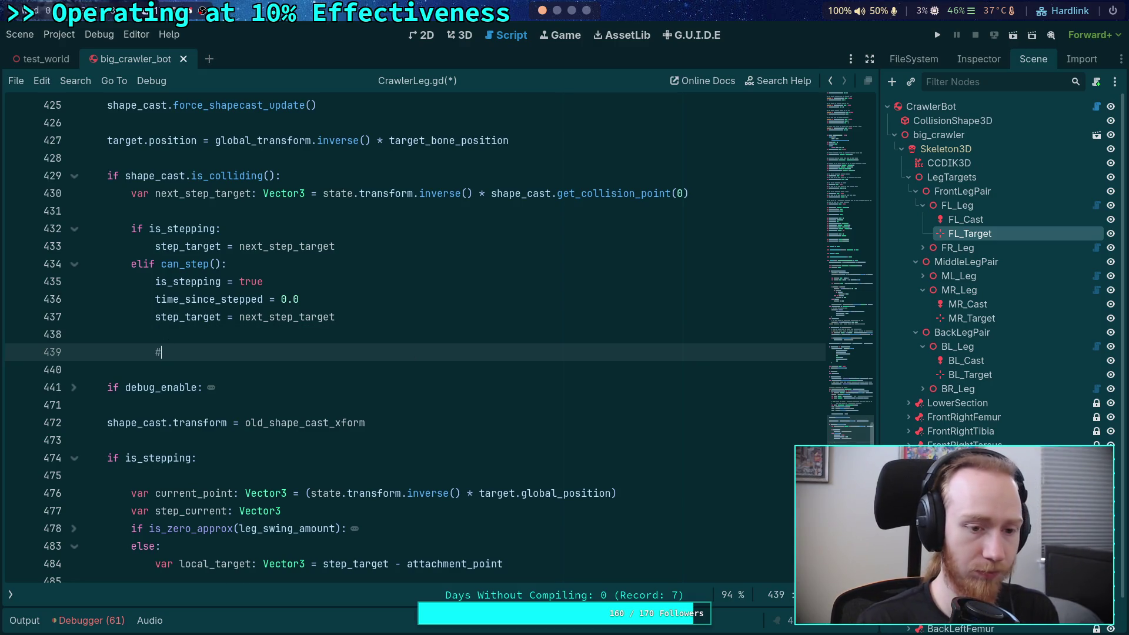
{"action": "type", "text": " Calcula"}
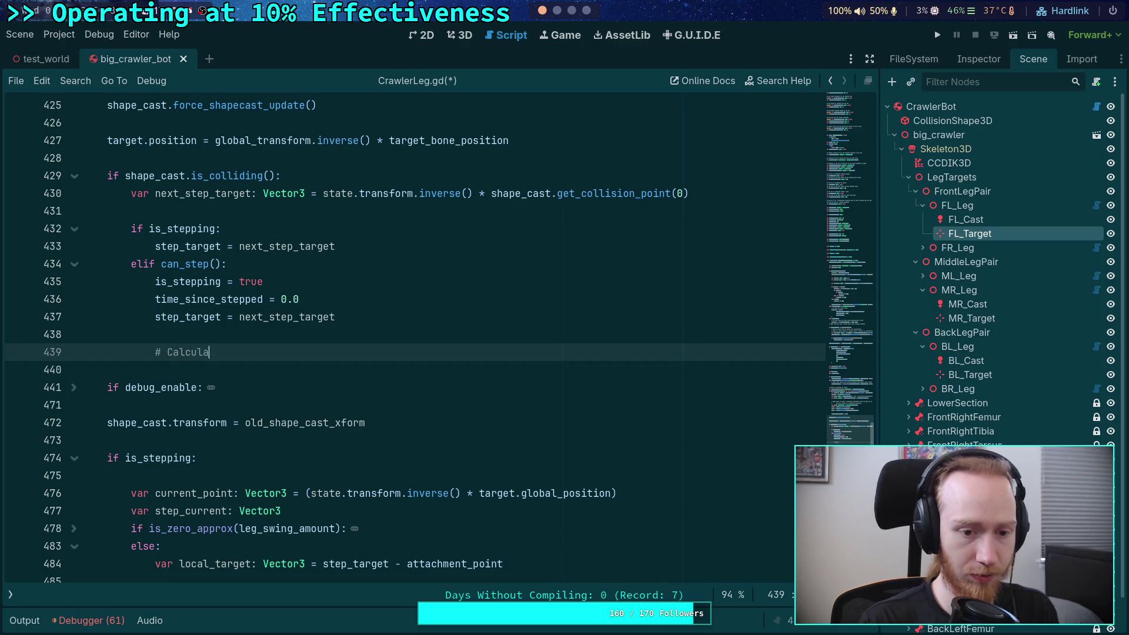
{"action": "type", "text": "te initial delta"}
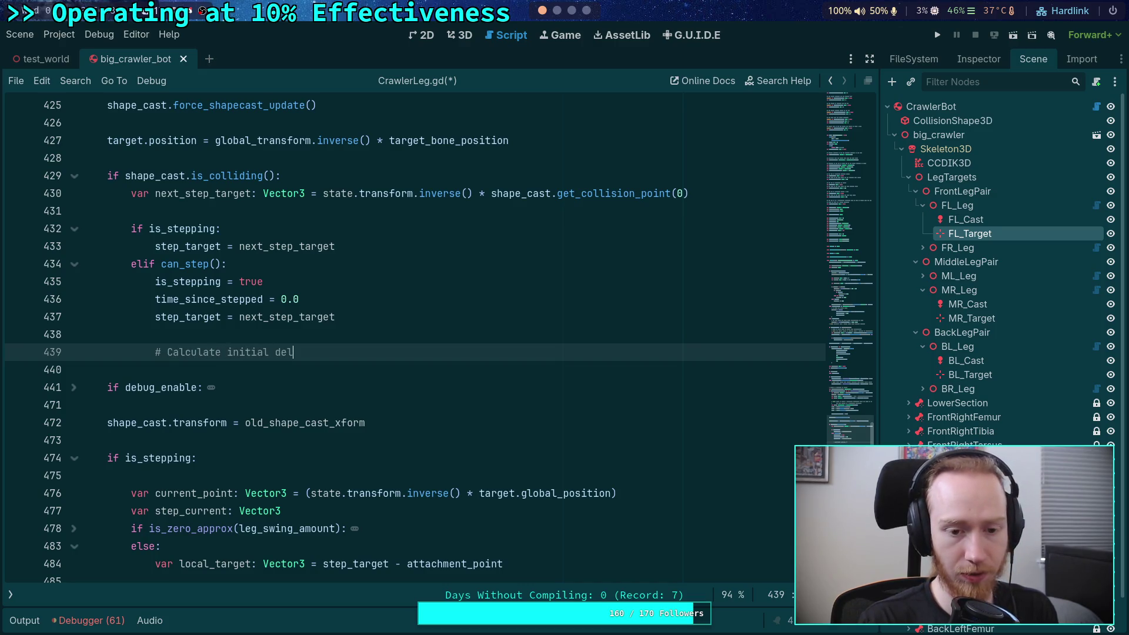
{"action": "key", "text": "Return"}
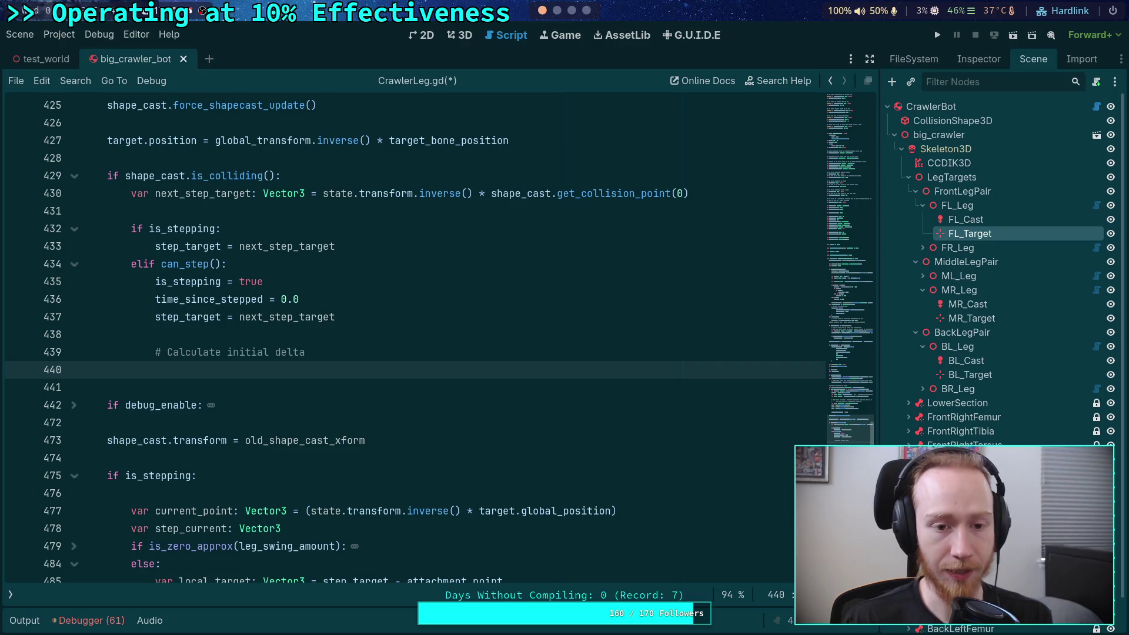
{"action": "left_click", "coordinate": [344, 247]}
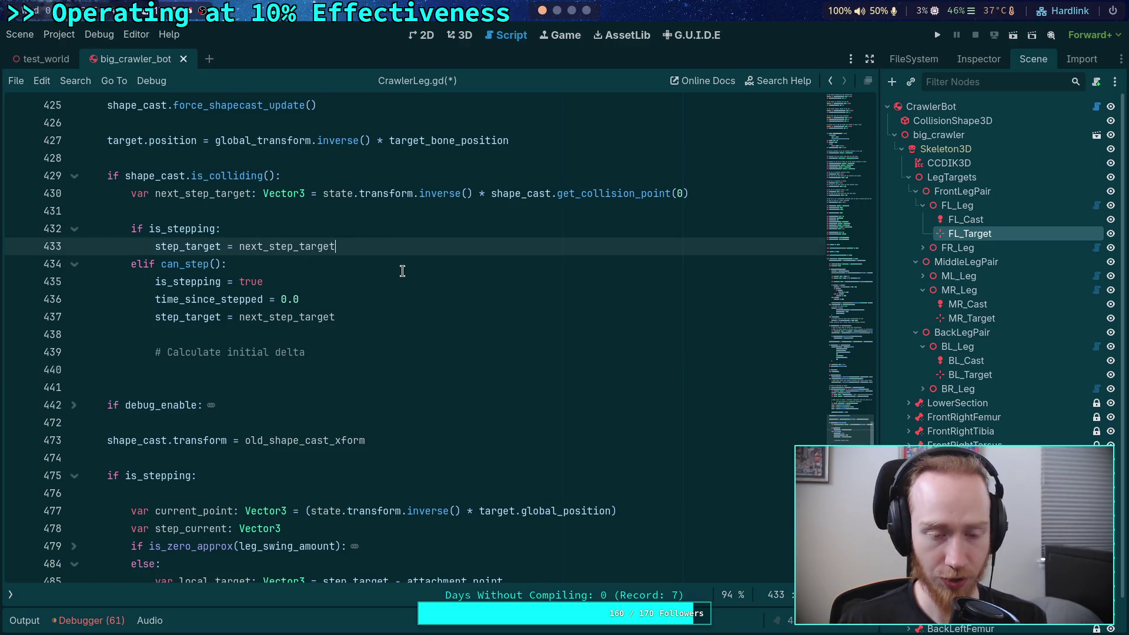
{"action": "scroll", "coordinate": [331, 421], "scroll_direction": "down", "scroll_amount": 6}
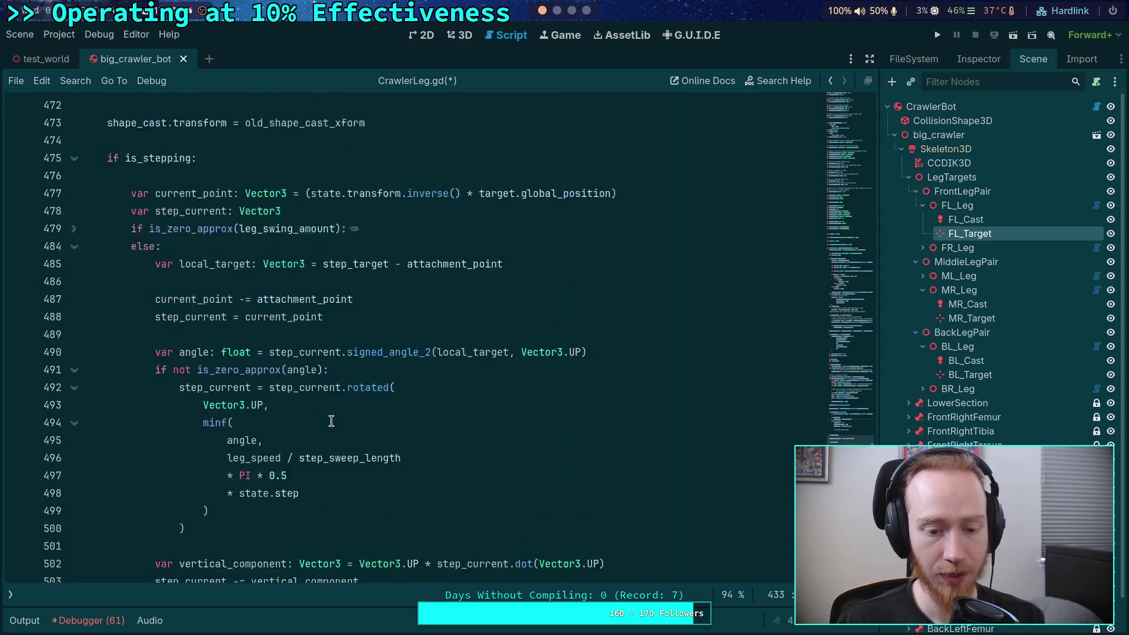
{"action": "scroll", "coordinate": [331, 421], "scroll_direction": "up", "scroll_amount": 1}
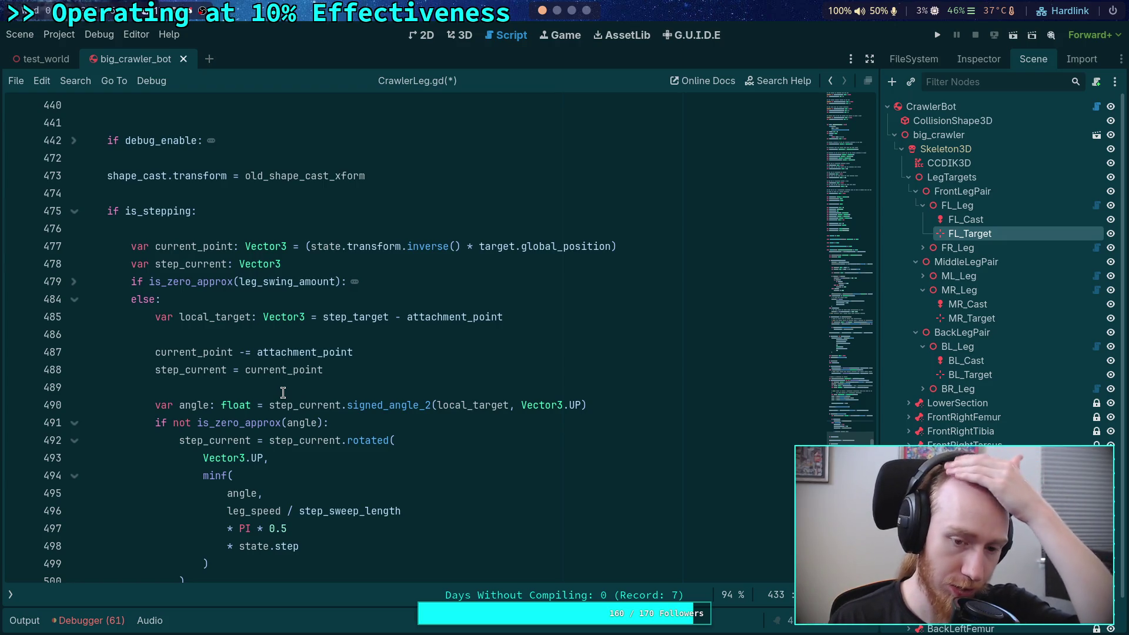
{"action": "left_click", "coordinate": [235, 385]}
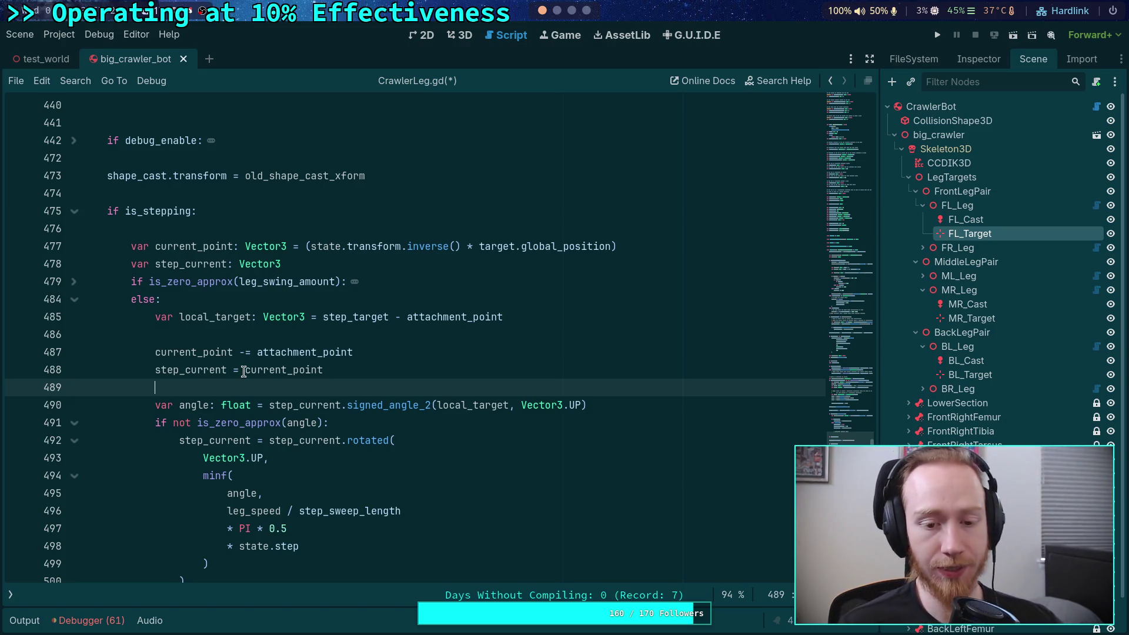
{"action": "mouse_move", "coordinate": [243, 372]}
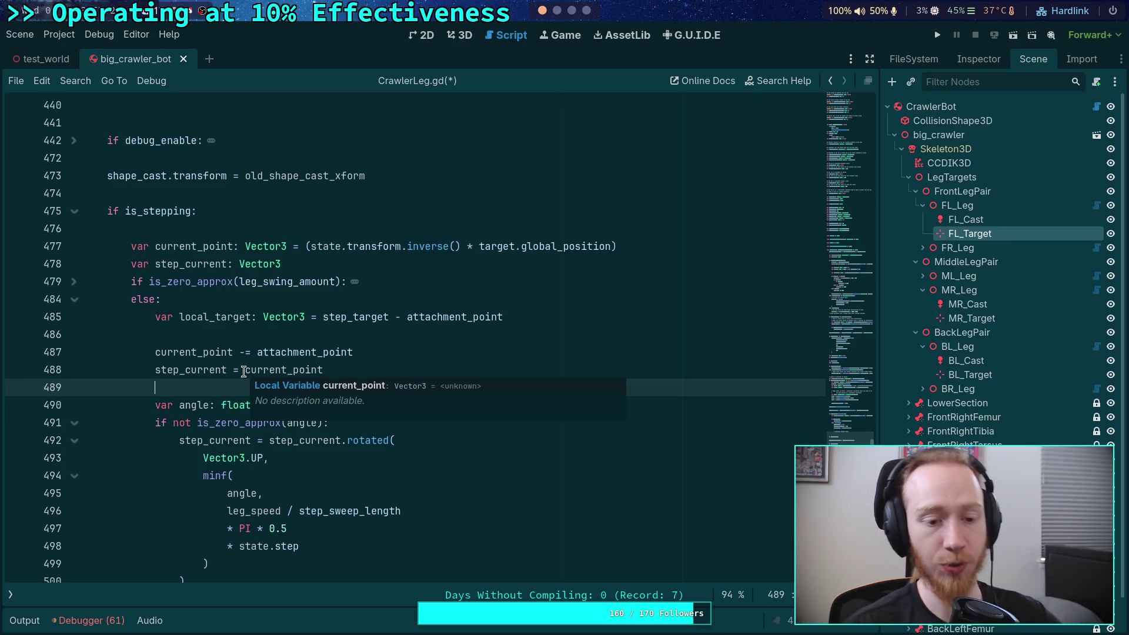
{"action": "scroll", "coordinate": [223, 398], "scroll_direction": "up", "scroll_amount": 3}
{"action": "scroll", "coordinate": [364, 386], "scroll_direction": "up", "scroll_amount": 20}
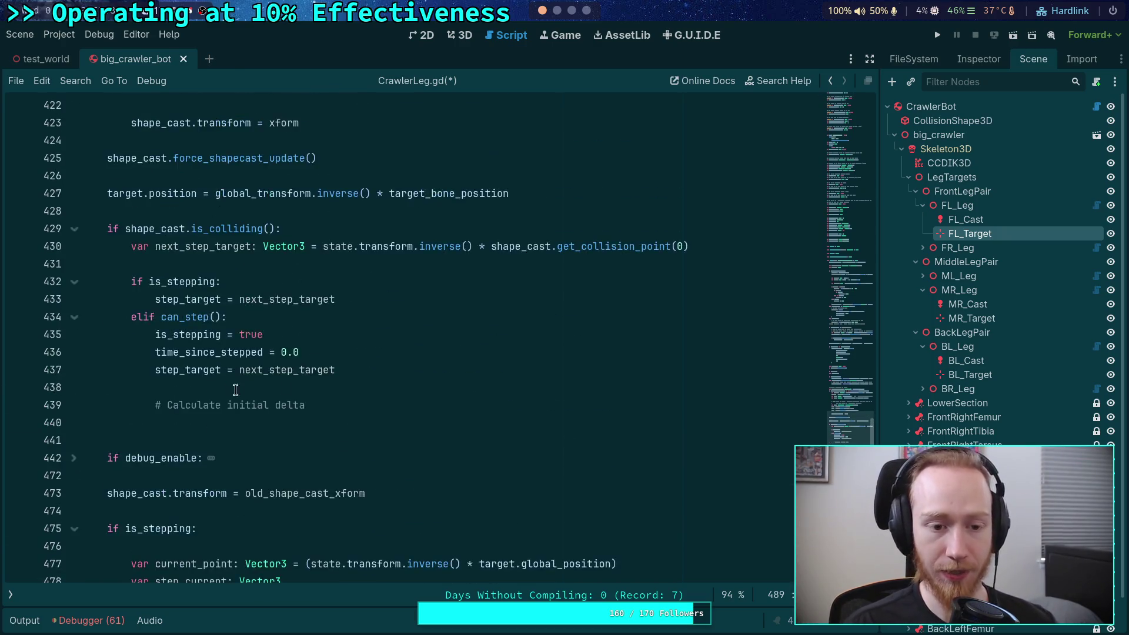
Rename step_angle_delta to step_delta on line 160.
{"action": "scroll", "coordinate": [364, 385], "scroll_direction": "up", "scroll_amount": 15}
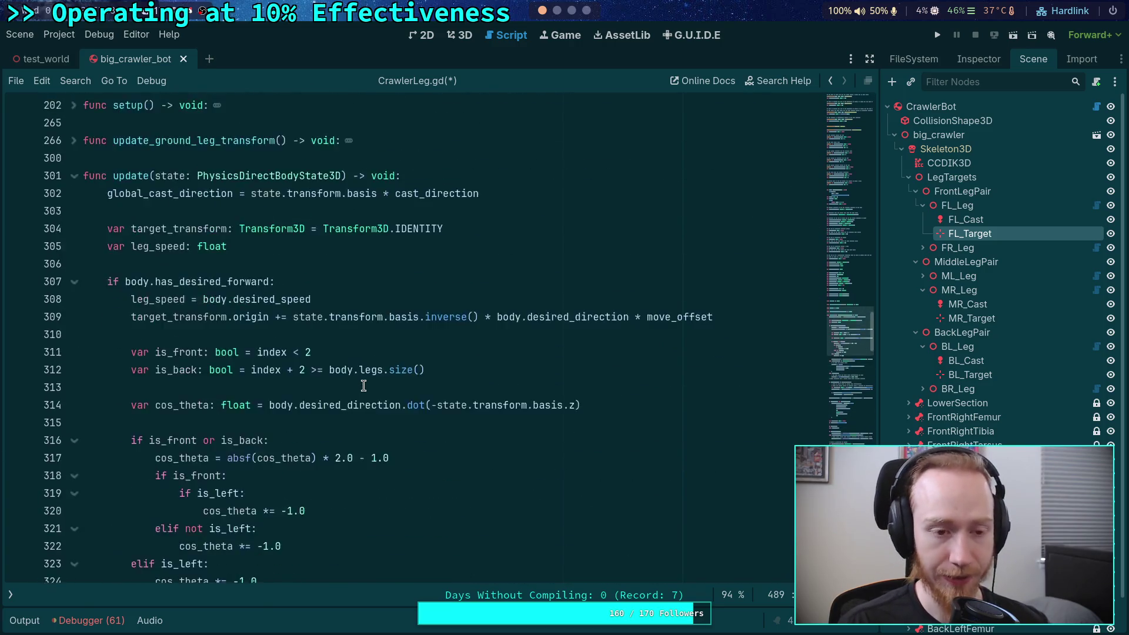
{"action": "scroll", "coordinate": [301, 387], "scroll_direction": "up", "scroll_amount": 7}
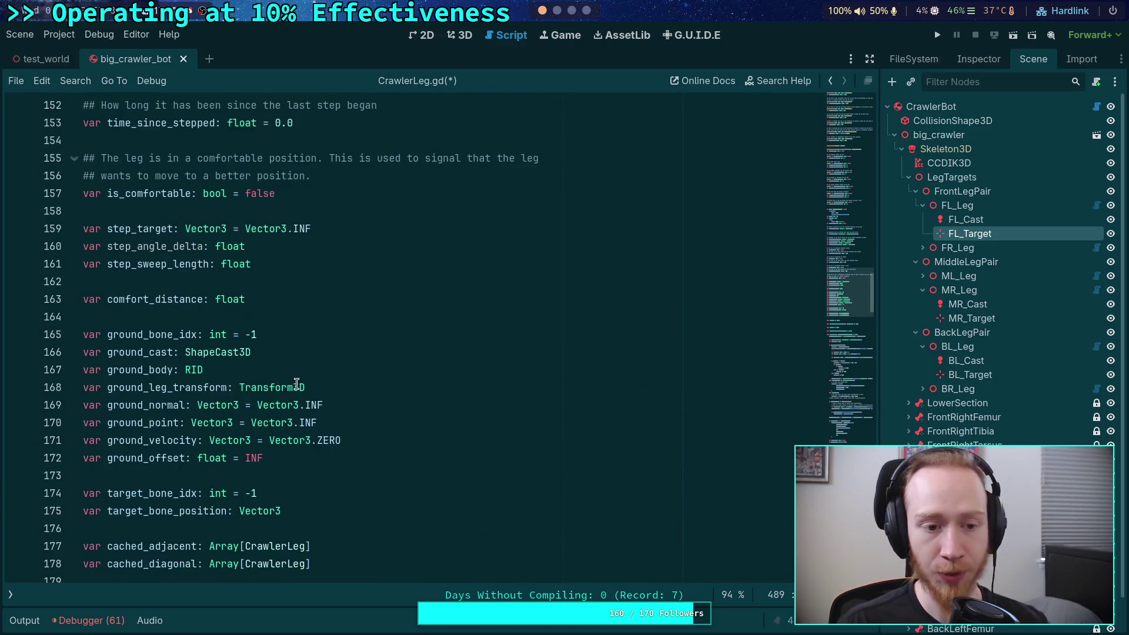
{"action": "left_click_drag", "start_coordinate": [137, 405], "coordinate": [169, 405]}
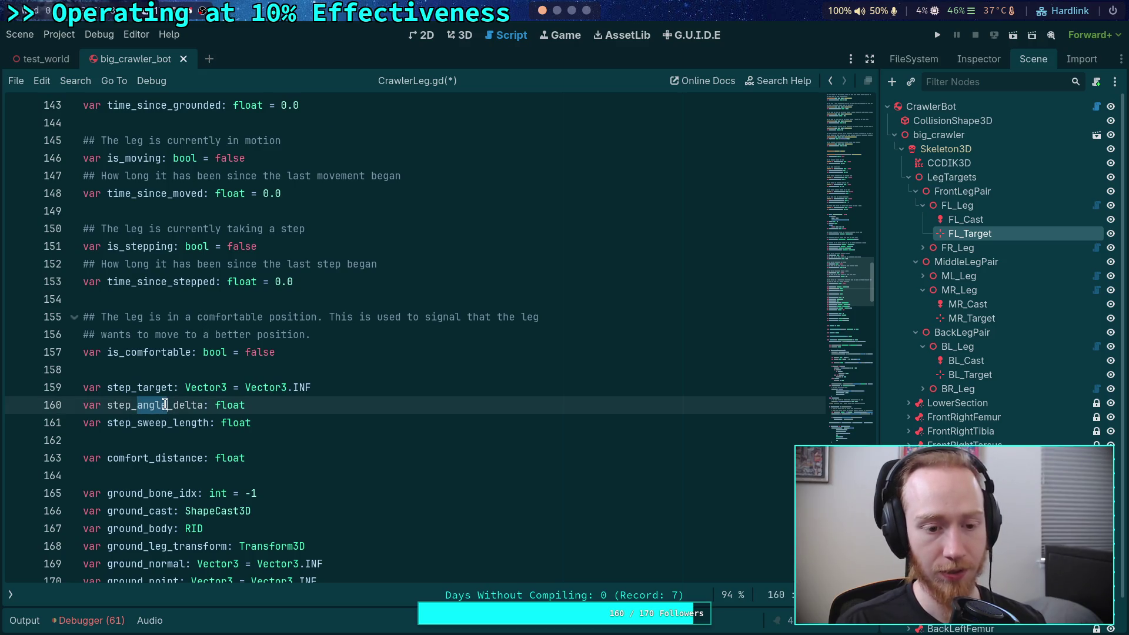
{"action": "key", "text": "Delete"}
{"action": "key", "text": "Delete"}
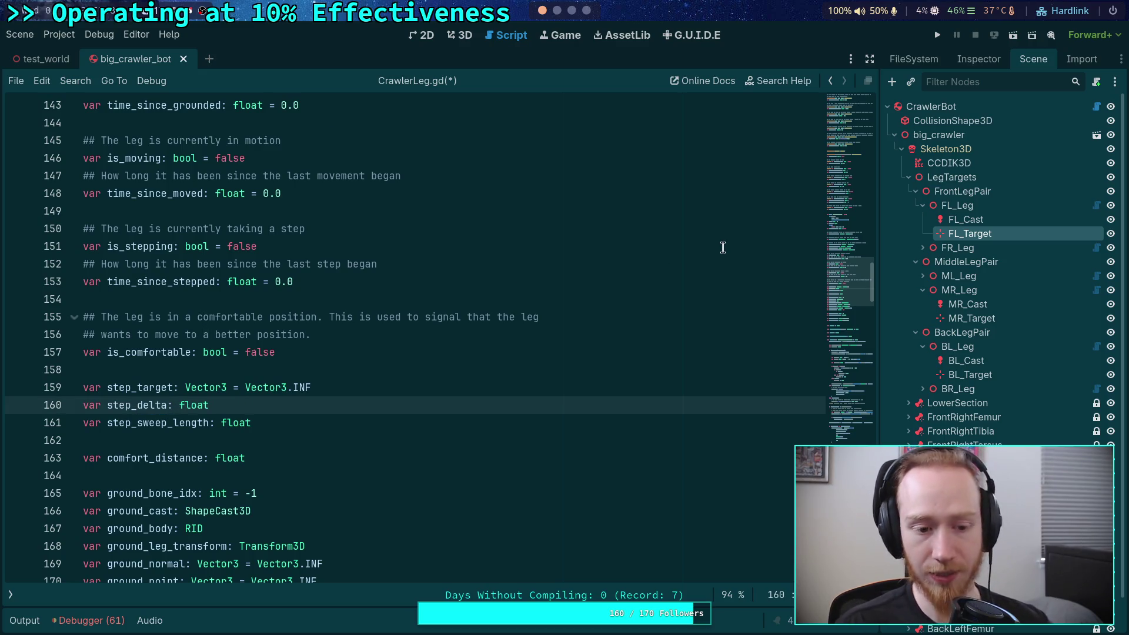
Add a '# Update delta' comment under the is_stepping branch's step_target line.
{"action": "left_click_drag", "start_coordinate": [851, 317], "coordinate": [863, 436]}
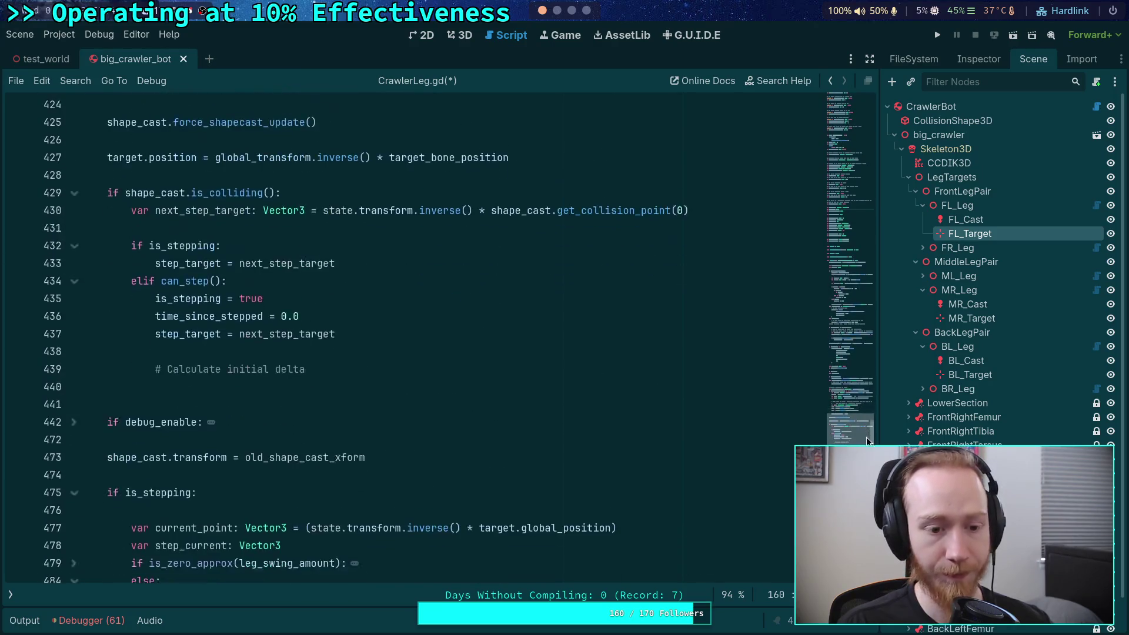
{"action": "left_click", "coordinate": [355, 352]}
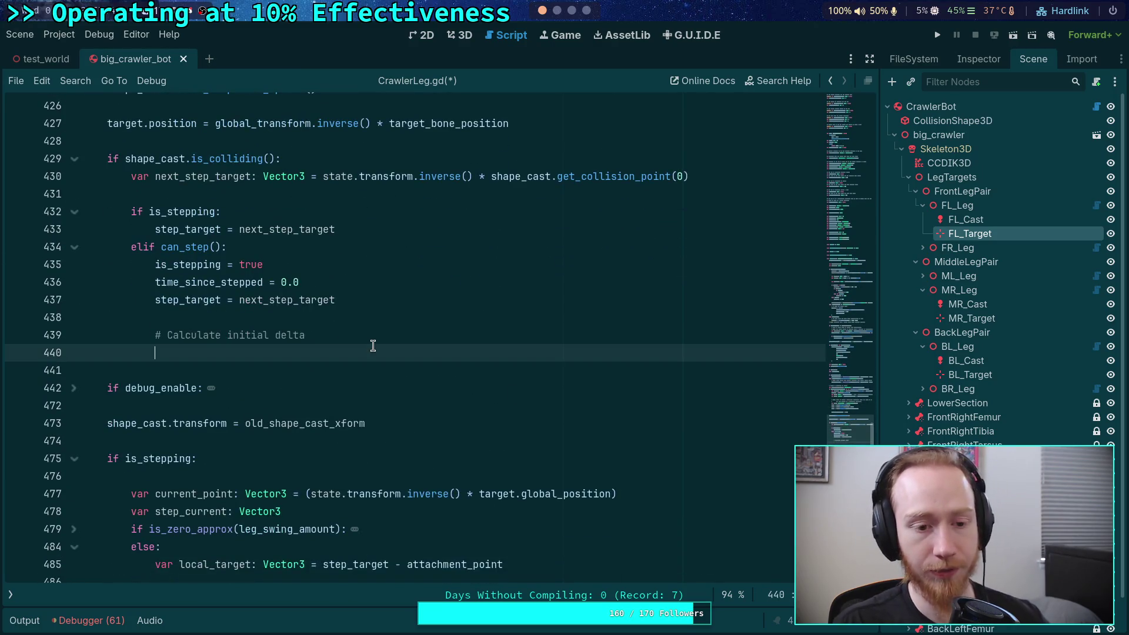
{"action": "left_click", "coordinate": [353, 229]}
{"action": "key", "text": "Return"}
{"action": "key", "text": "Return"}
{"action": "type", "text": "# Update delta"}
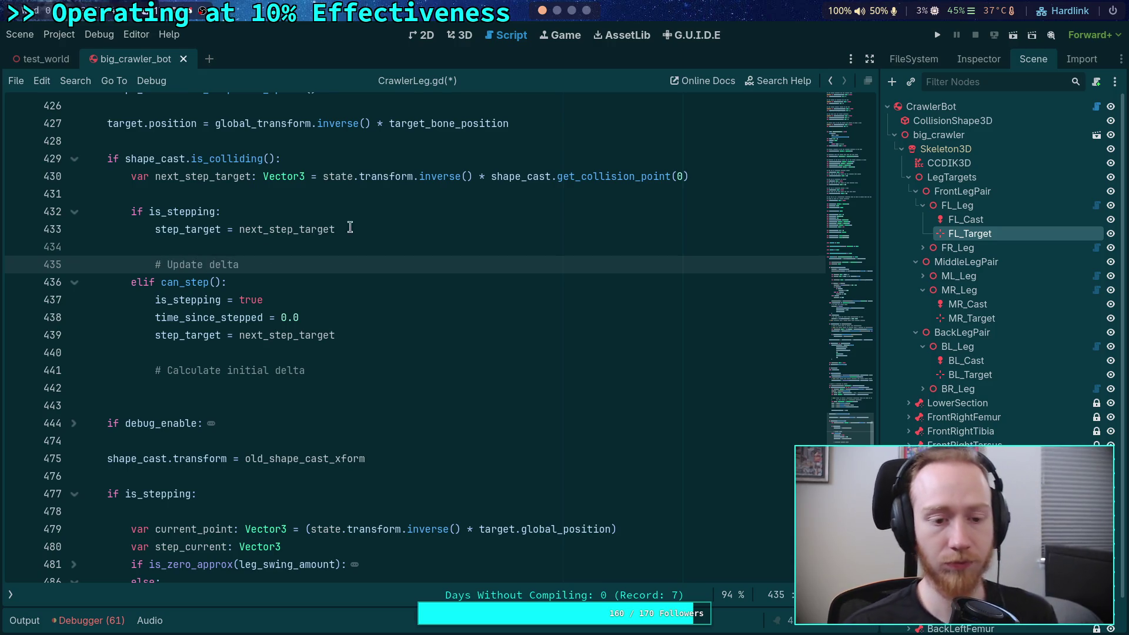
Begin a step_delta assignment under the '# Calculate initial delta' comment.
{"action": "left_click", "coordinate": [477, 388]}
{"action": "scroll", "coordinate": [474, 375], "scroll_direction": "down", "scroll_amount": 2}
{"action": "type", "text": "step_de"}
{"action": "key", "text": "Down"}
{"action": "key", "text": "Return"}
Start the step_delta assignment on line 442, checking next_step_target and line 479's local target-position expression.
{"action": "type", "text": "="}
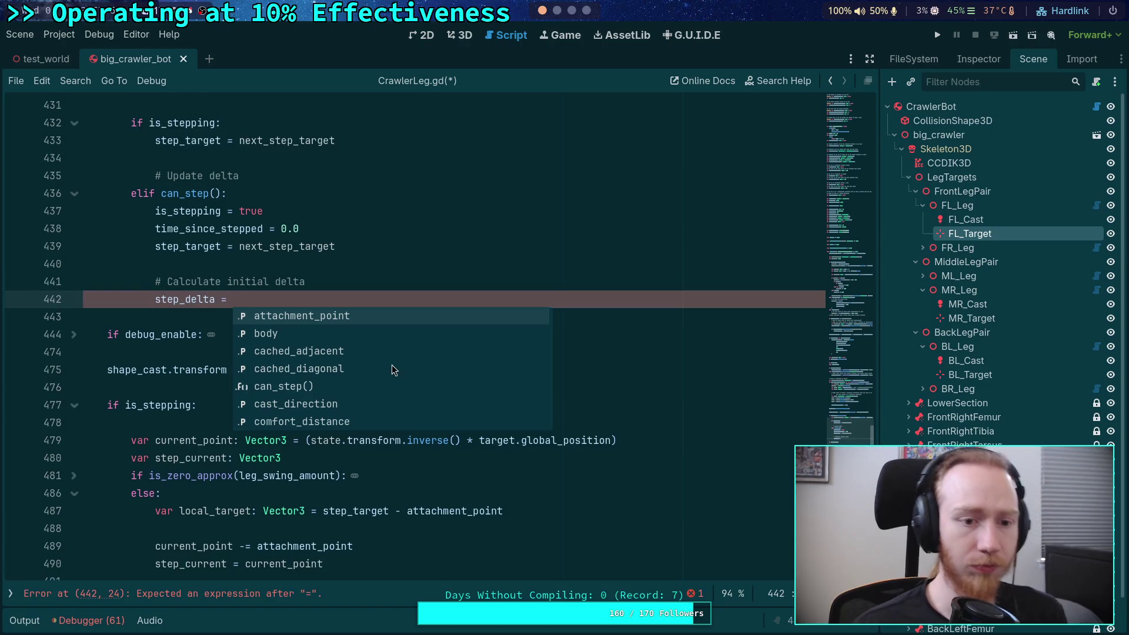
{"action": "scroll", "coordinate": [393, 365], "scroll_direction": "up", "scroll_amount": 2}
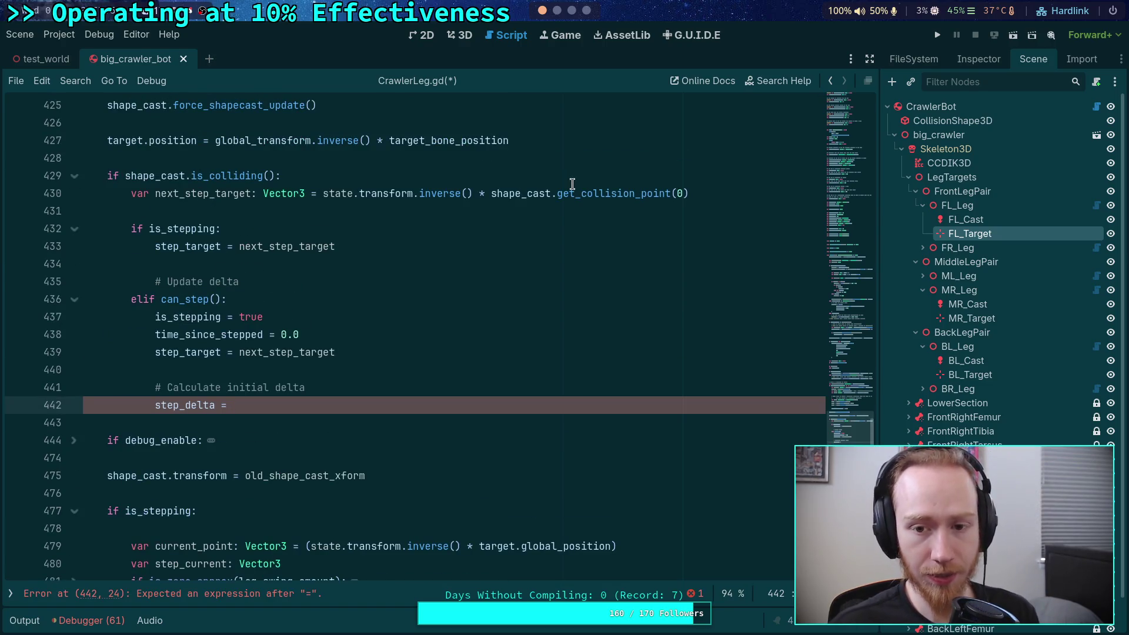
{"action": "double_click", "coordinate": [241, 194]}
{"action": "left_click", "coordinate": [294, 404]}
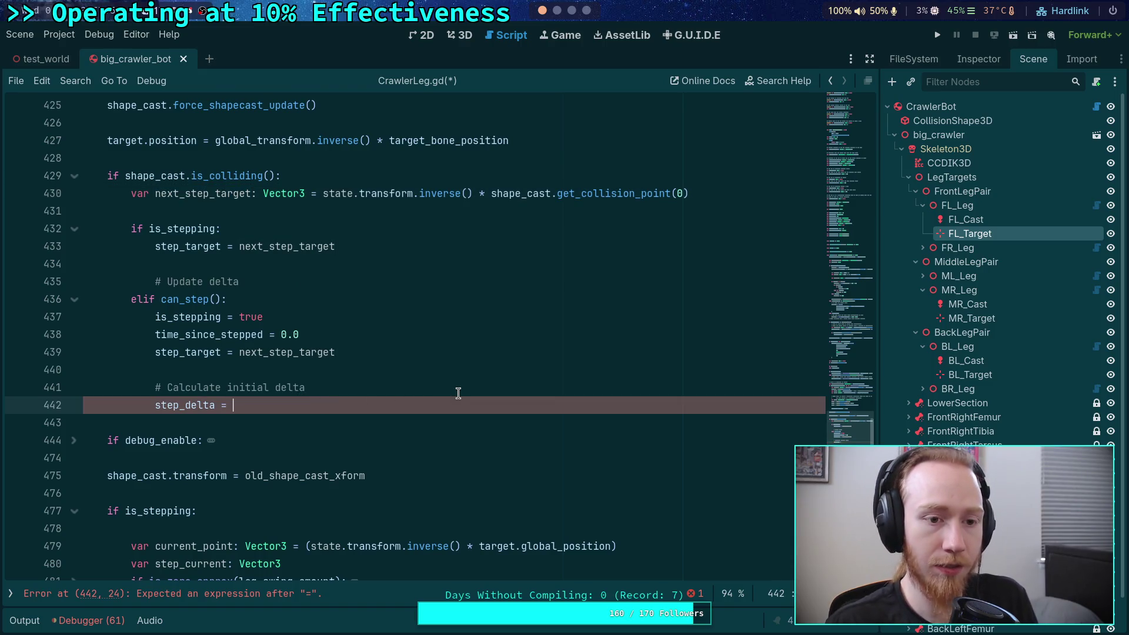
{"action": "scroll", "coordinate": [461, 320], "scroll_direction": "down", "scroll_amount": 1}
{"action": "scroll", "coordinate": [353, 535], "scroll_direction": "up", "scroll_amount": 1}
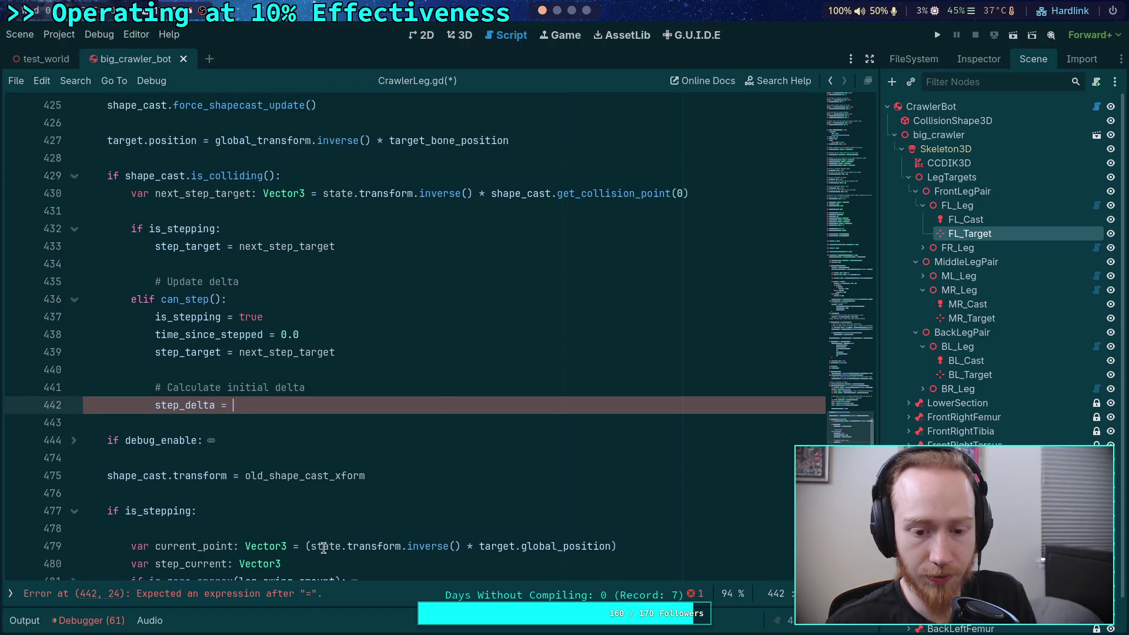
{"action": "left_click_drag", "start_coordinate": [306, 546], "coordinate": [619, 545]}
{"action": "scroll", "coordinate": [198, 524], "scroll_direction": "down", "scroll_amount": 3}
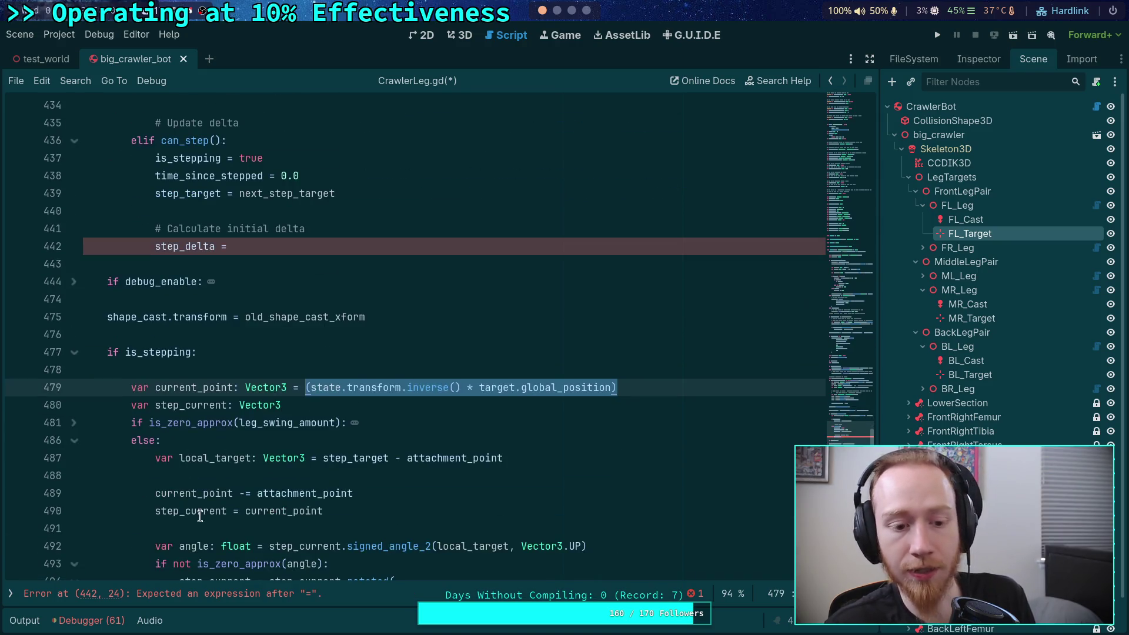
{"action": "scroll", "coordinate": [194, 393], "scroll_direction": "down", "scroll_amount": 2}
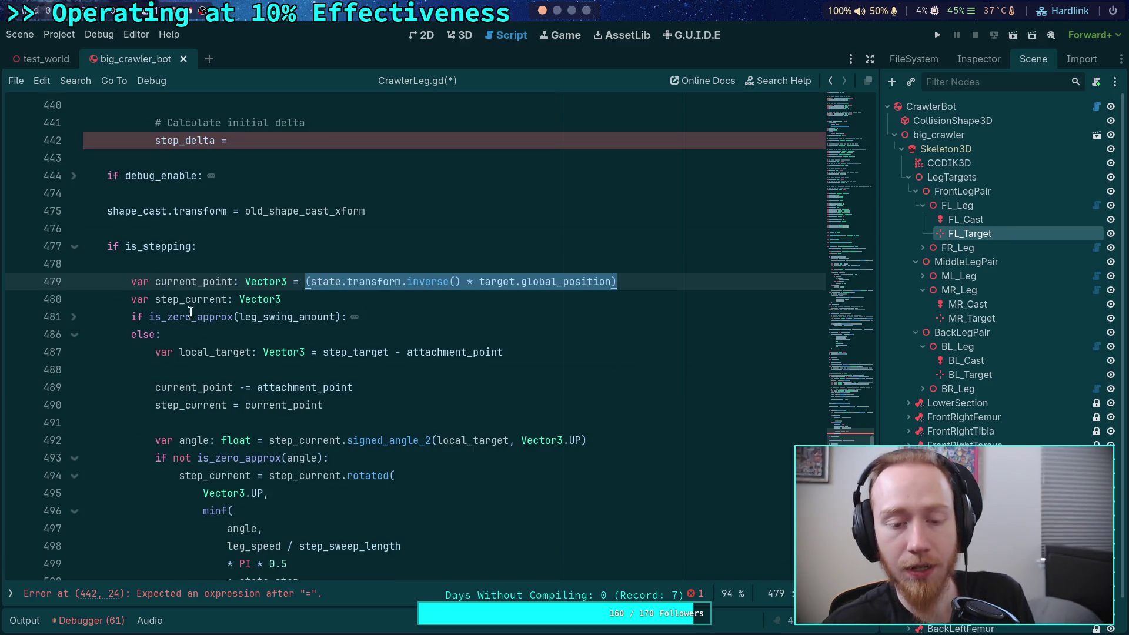
{"action": "scroll", "coordinate": [187, 307], "scroll_direction": "up", "scroll_amount": 2}
{"action": "left_click", "coordinate": [206, 387]}
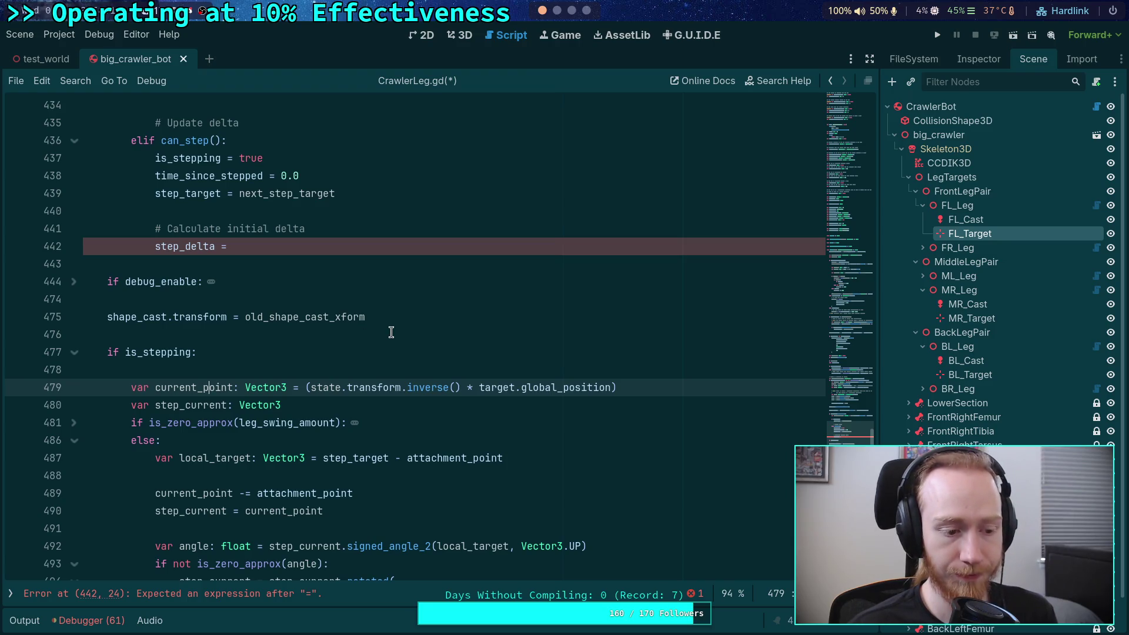
{"action": "left_click", "coordinate": [369, 249]}
Complete step_delta as (step_target - state.transform.inverse() * target.global_position).length().
{"action": "type", "text": "(state"}
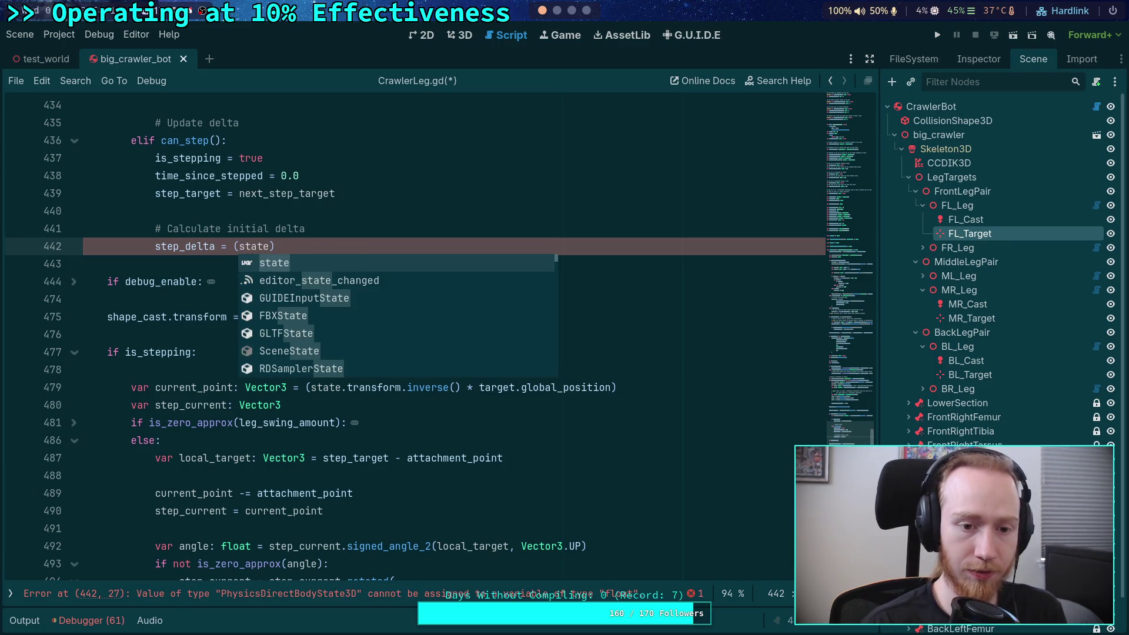
{"action": "type", "text": ".transform.in"}
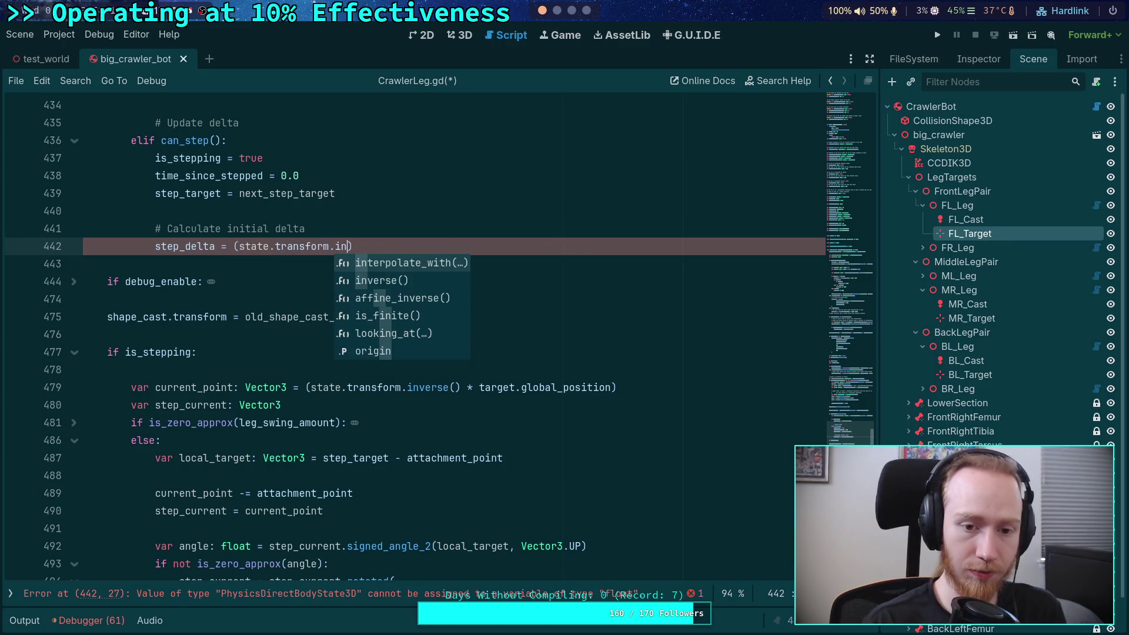
{"action": "type", "text": "v"}
{"action": "key", "text": "Return"}
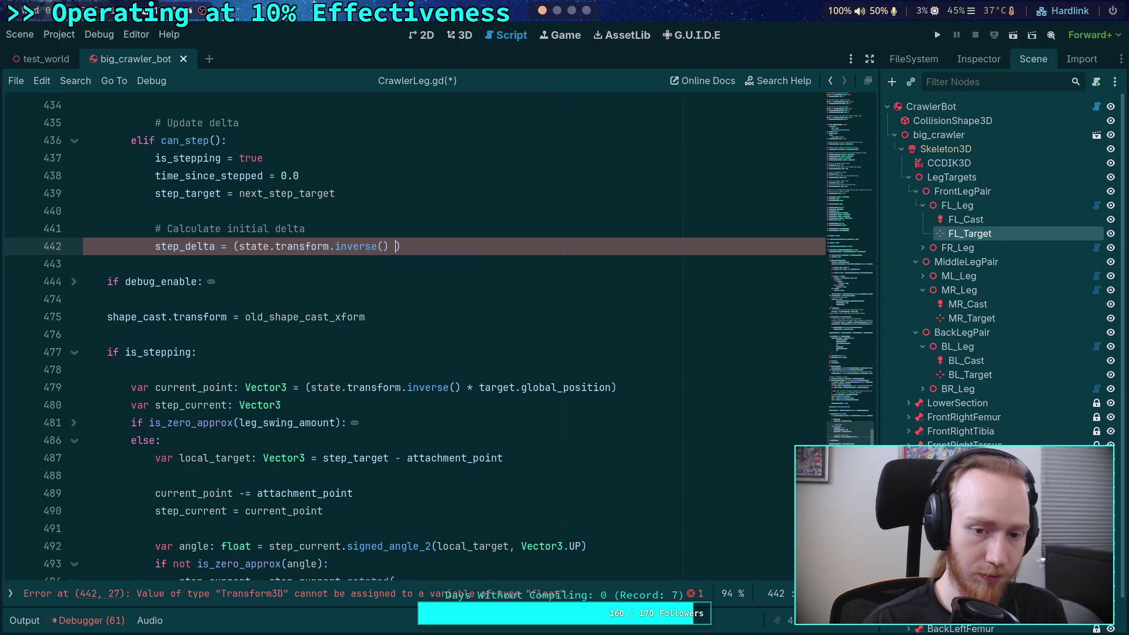
{"action": "type", "text": "* target.glo"}
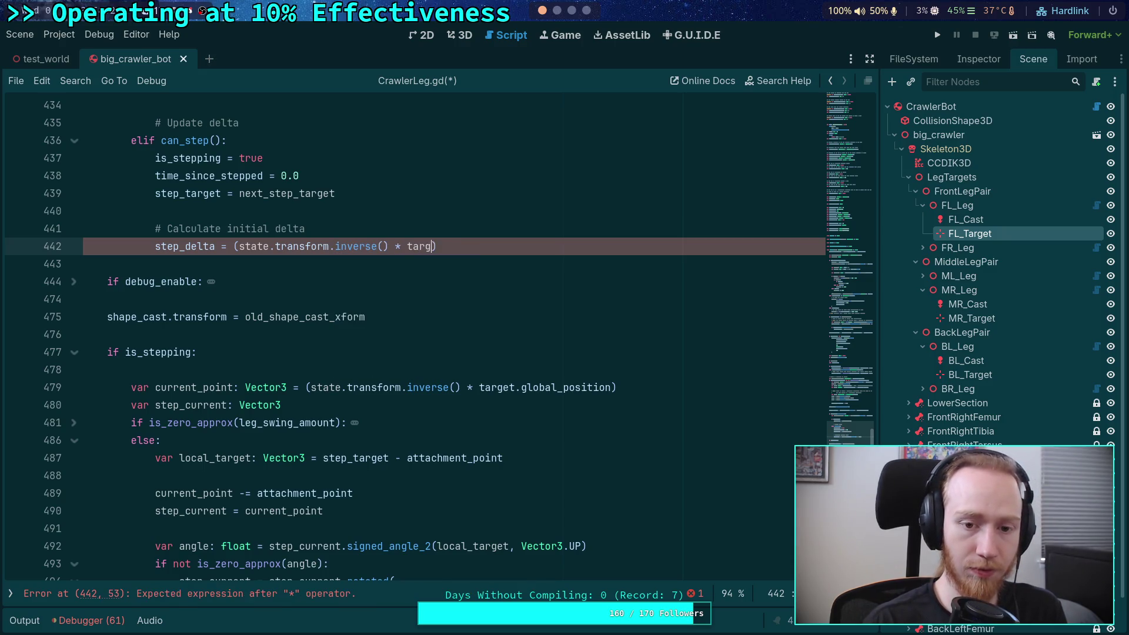
{"action": "key", "text": "Down"}
{"action": "key", "text": "Return"}
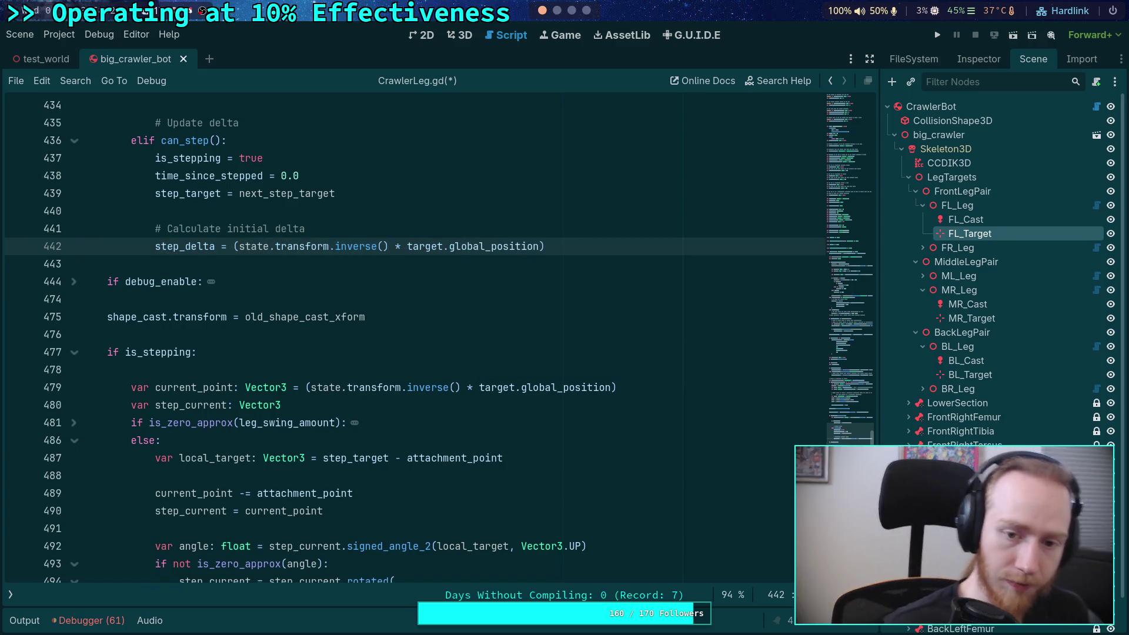
{"action": "scroll", "coordinate": [471, 285], "scroll_direction": "up", "scroll_amount": 3}
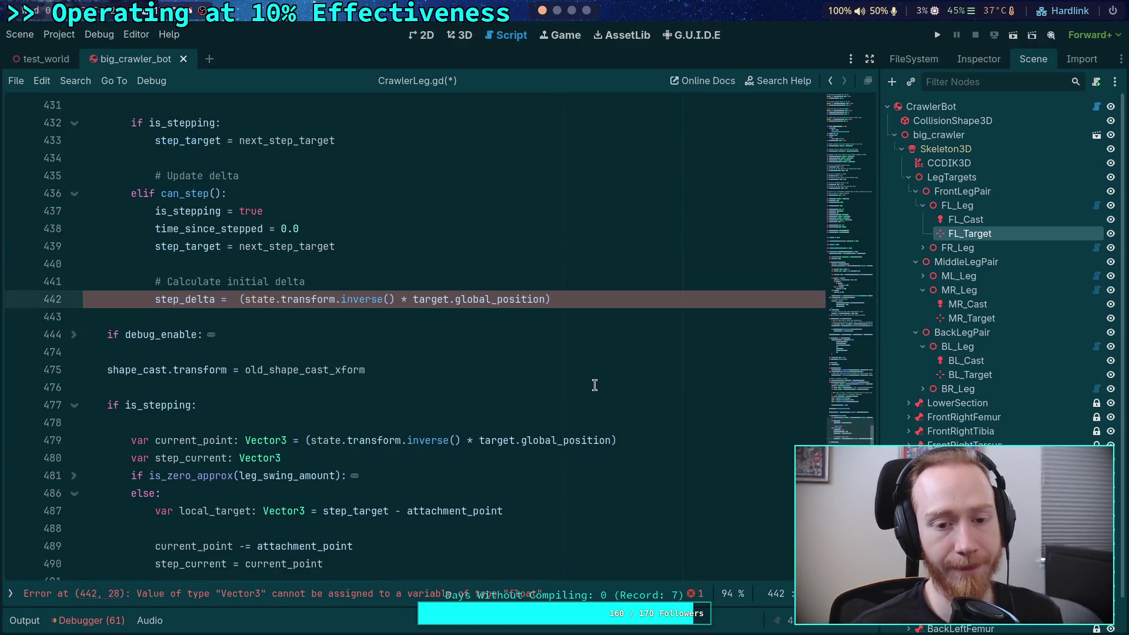
{"action": "scroll", "coordinate": [559, 387], "scroll_direction": "down", "scroll_amount": 1}
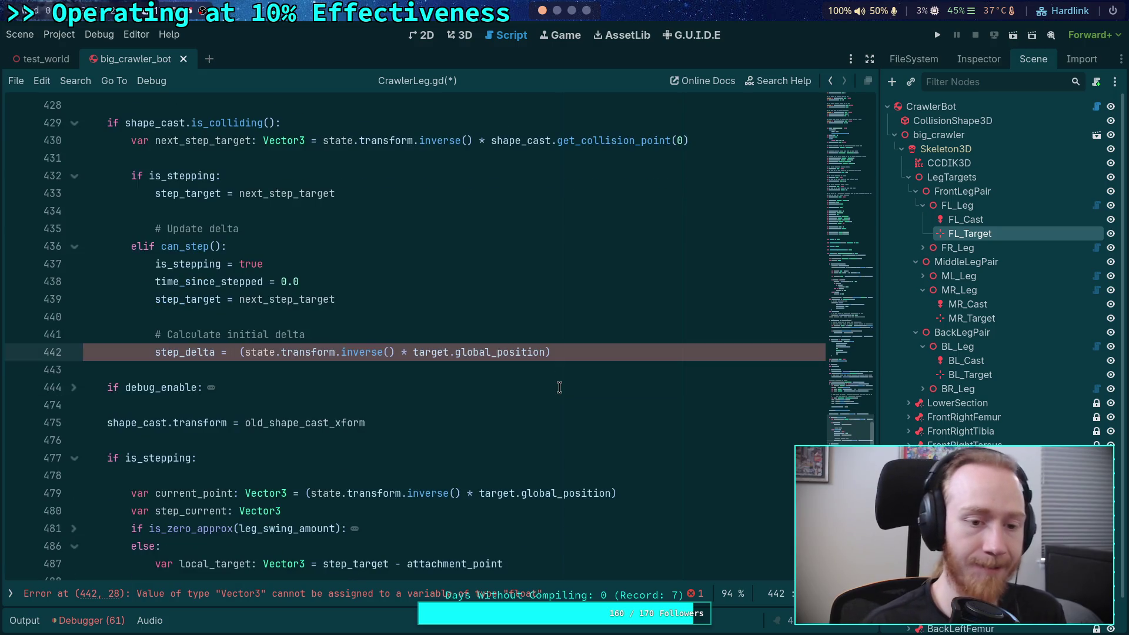
{"action": "type", "text": "step_target -"}
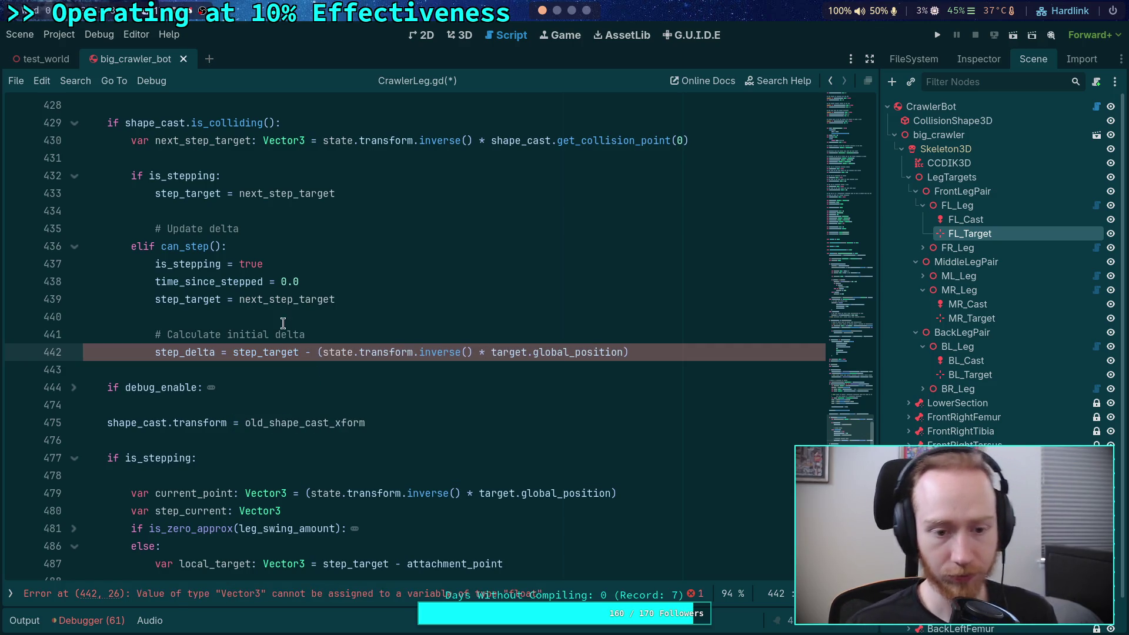
{"action": "left_click_drag", "start_coordinate": [233, 353], "coordinate": [700, 358]}
{"action": "type", "text": "(.le"}
{"action": "key", "text": "Return"}
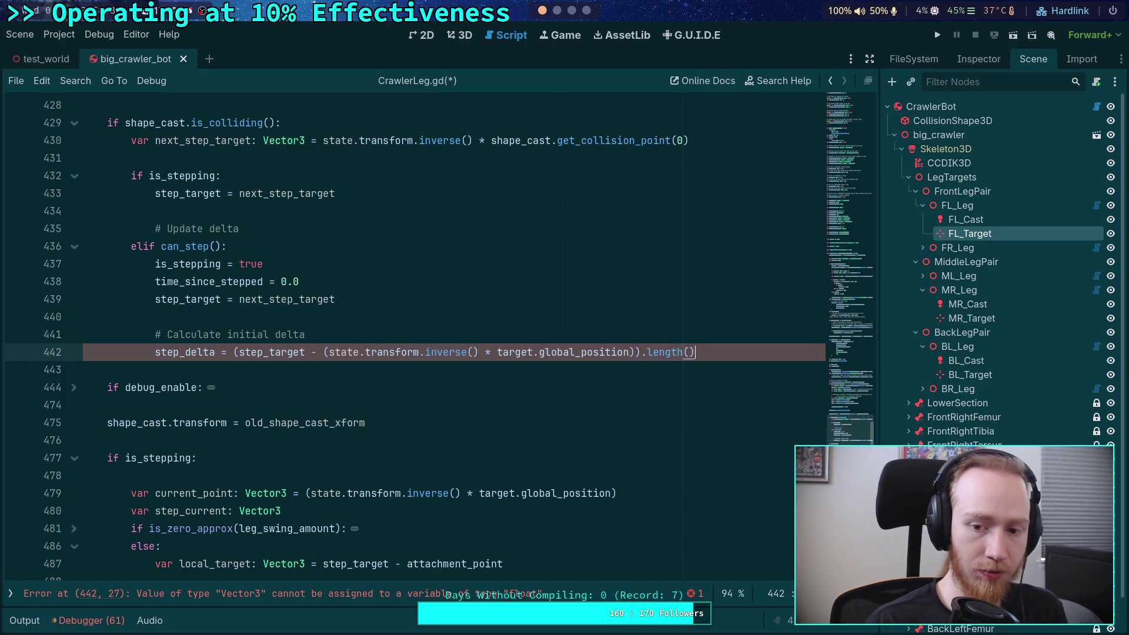
Move the '# Update delta' comment above step_target and tidy the surrounding blank lines.
{"action": "left_click", "coordinate": [364, 221]}
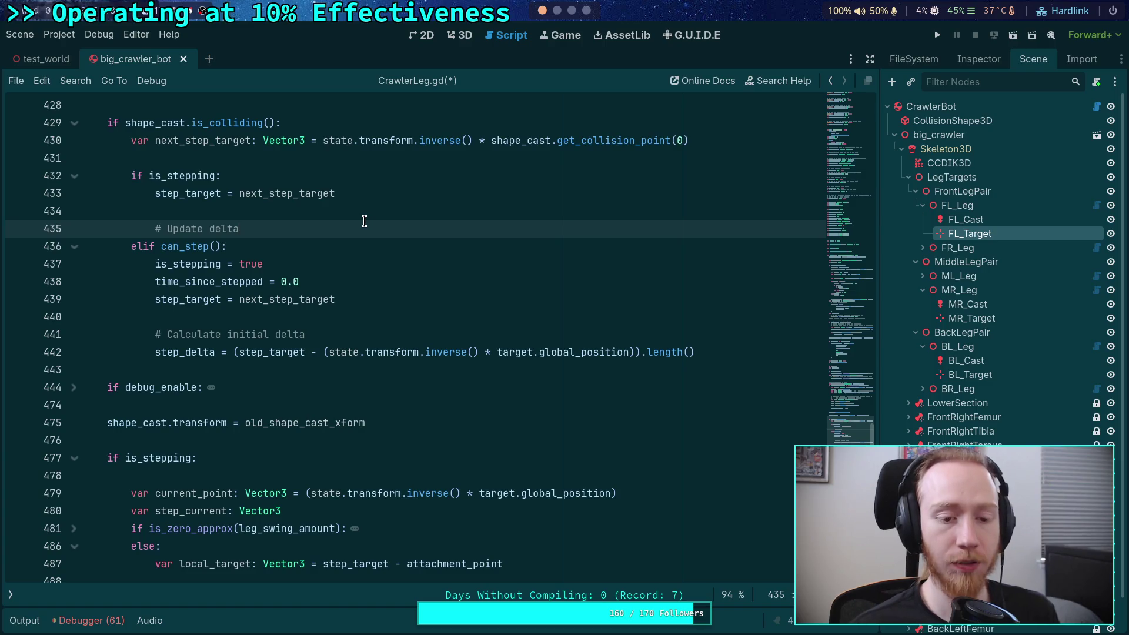
{"action": "key", "text": "Return"}
{"action": "key", "text": "Return"}
{"action": "key", "text": "Up"}
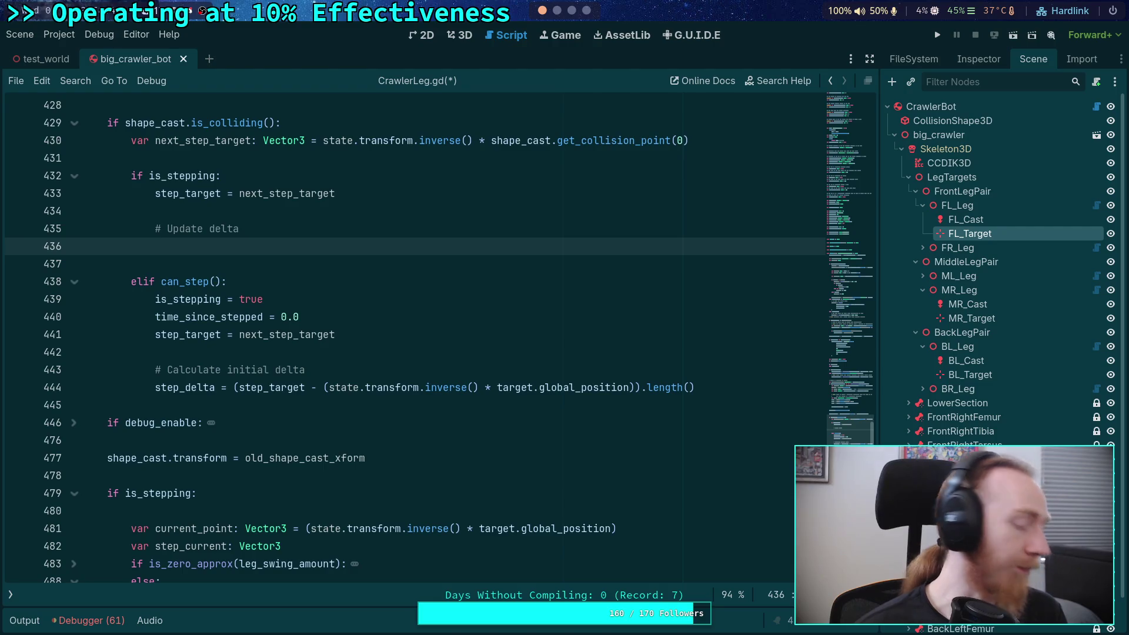
{"action": "key", "text": "Up"}
{"action": "key", "text": "alt+Up"}
{"action": "key", "text": "alt+Up"}
{"action": "key", "text": "Down"}
{"action": "key", "text": "Return"}
{"action": "key", "text": "Down"}
{"action": "key", "text": "Down"}
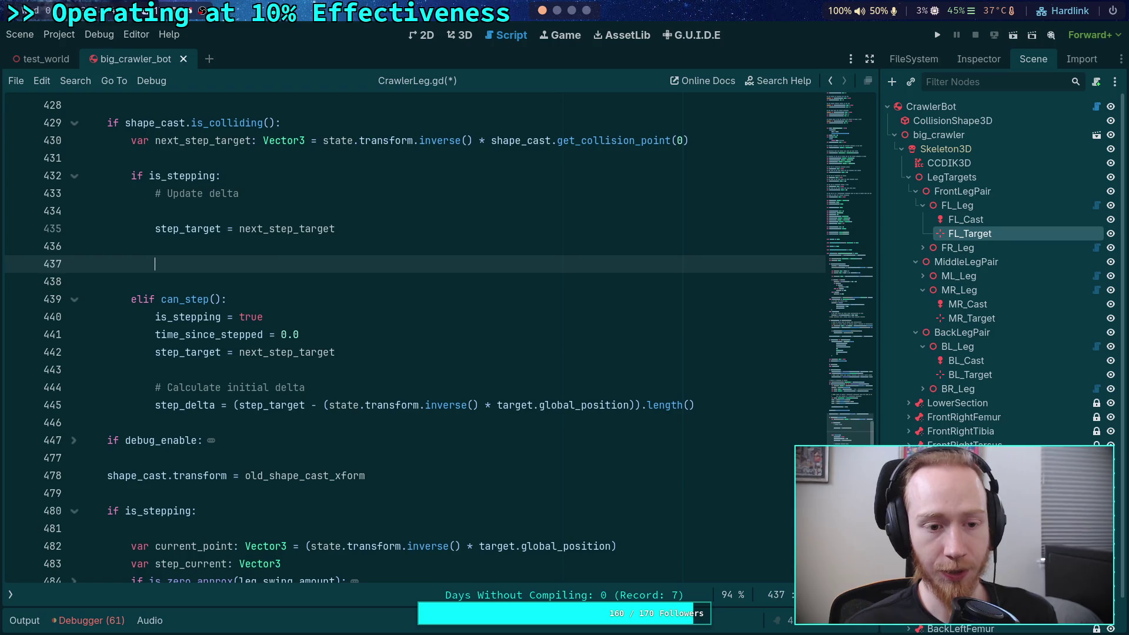
{"action": "key", "text": "BackSpace"}
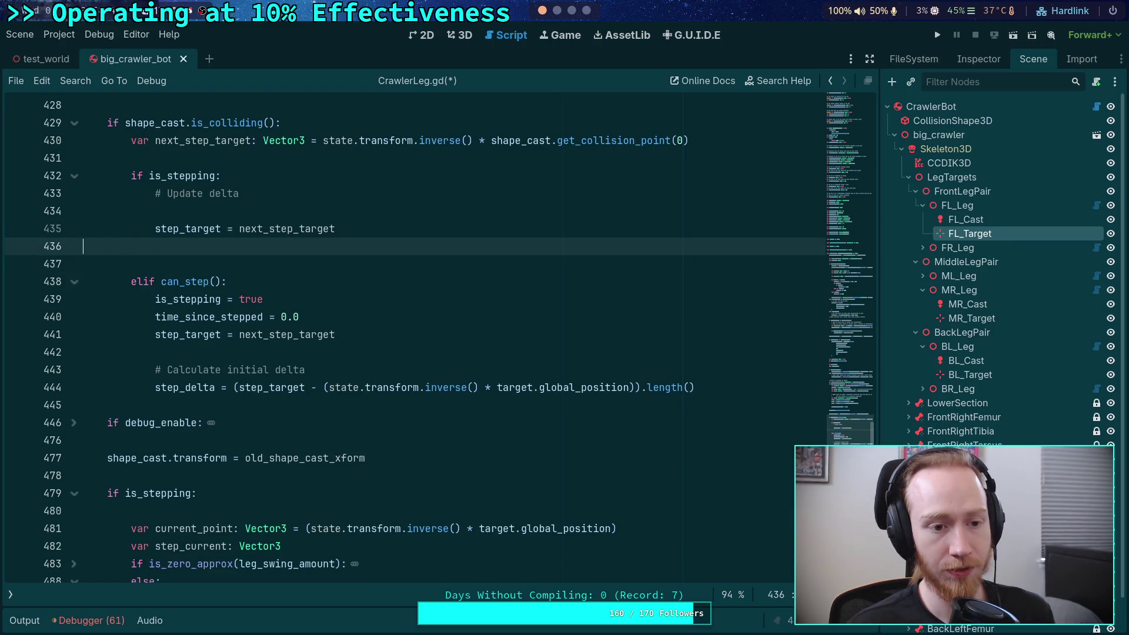
{"action": "key", "text": "BackSpace"}
{"action": "key", "text": "Up"}
{"action": "key", "text": "Return"}
{"action": "key", "text": "Up"}
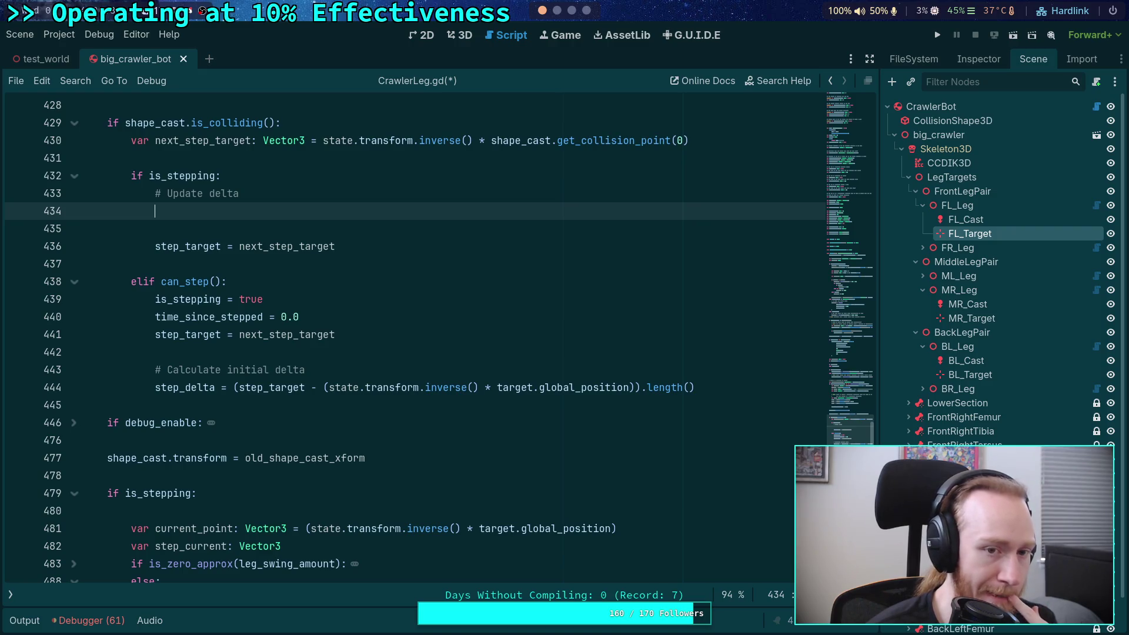
Scroll the script to review the new blank line under the '# Update delta' comment.
{"action": "scroll", "coordinate": [351, 280], "scroll_direction": "up", "scroll_amount": 1}
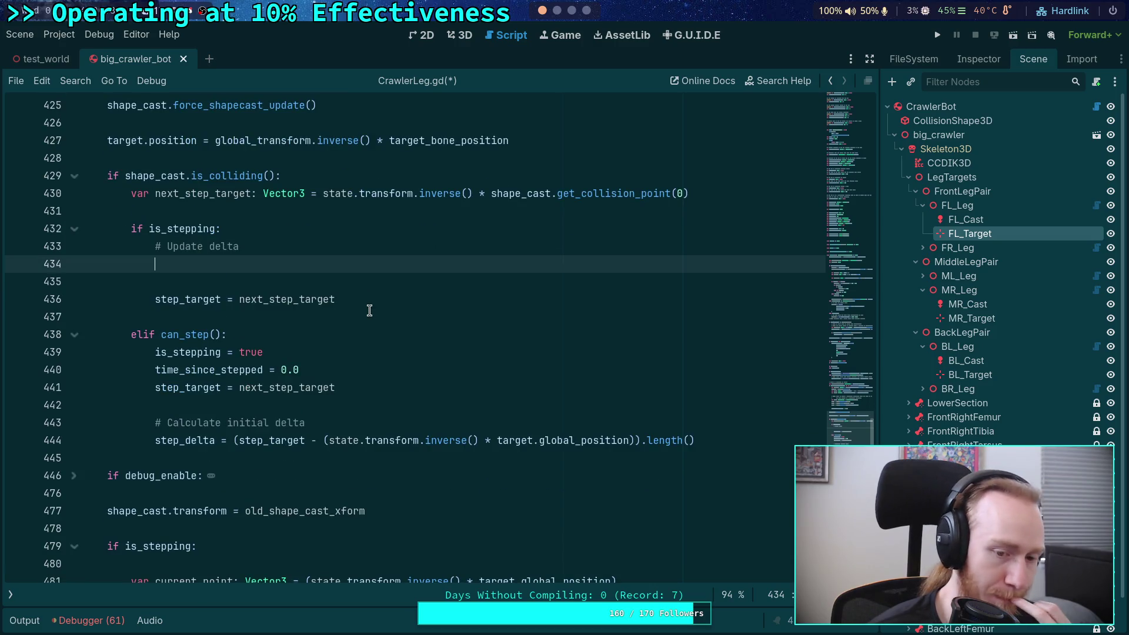
{"action": "scroll", "coordinate": [369, 310], "scroll_direction": "down", "scroll_amount": 1}
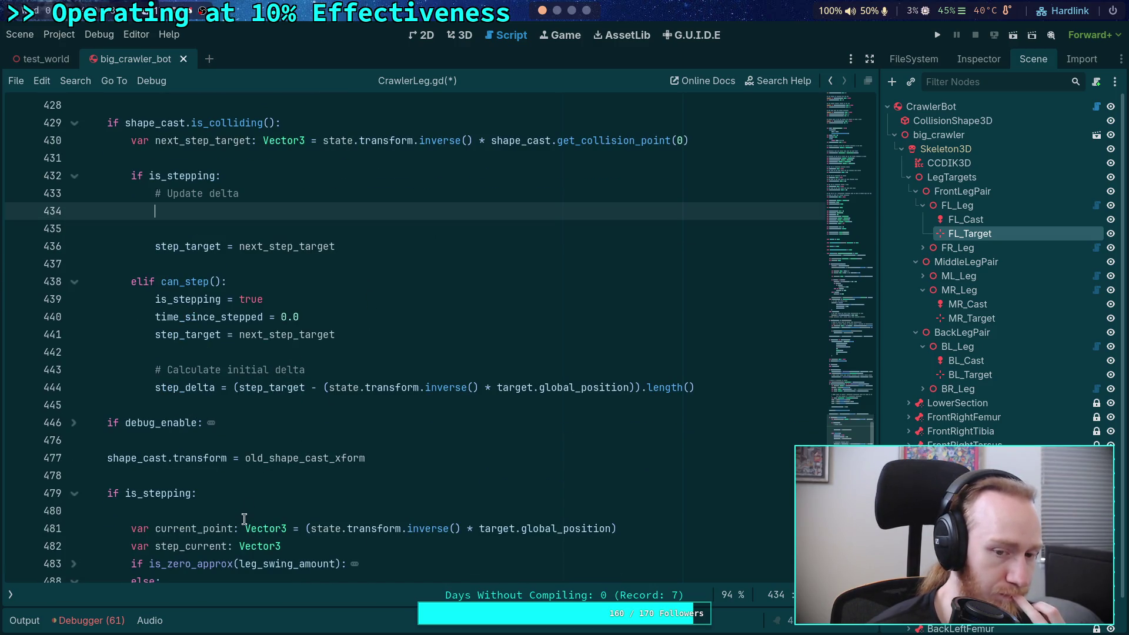